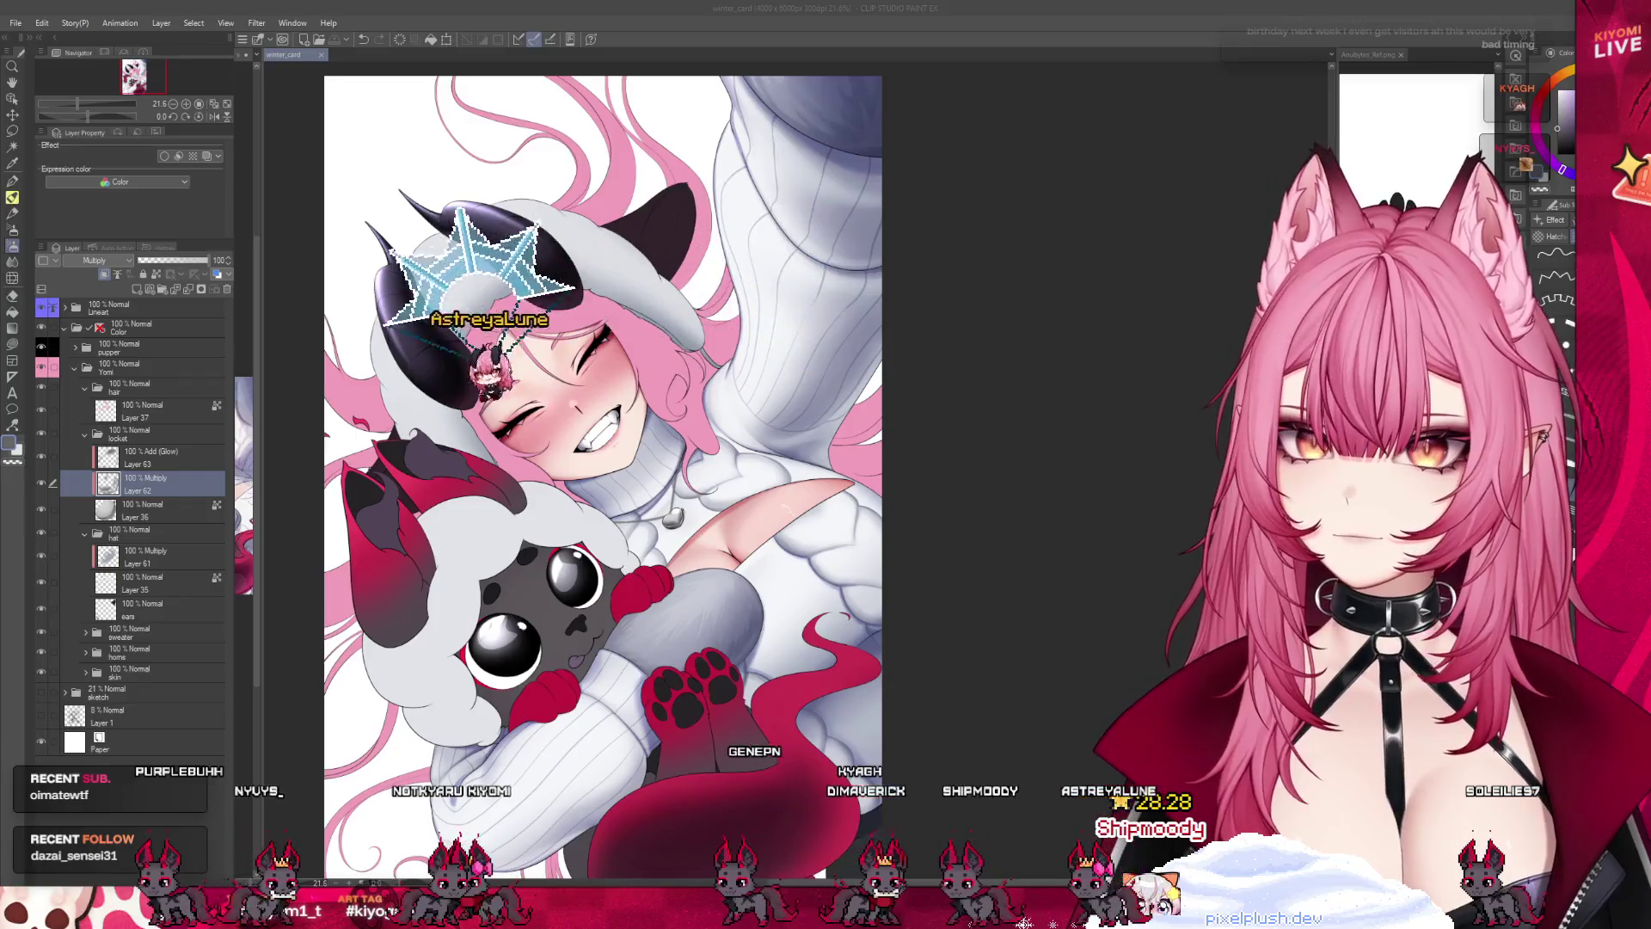
Add an empty Layer 64 above Layer 37 in the hair folder and tilt the canvas view diagonally.
scroll(543, 615, "down", 3)
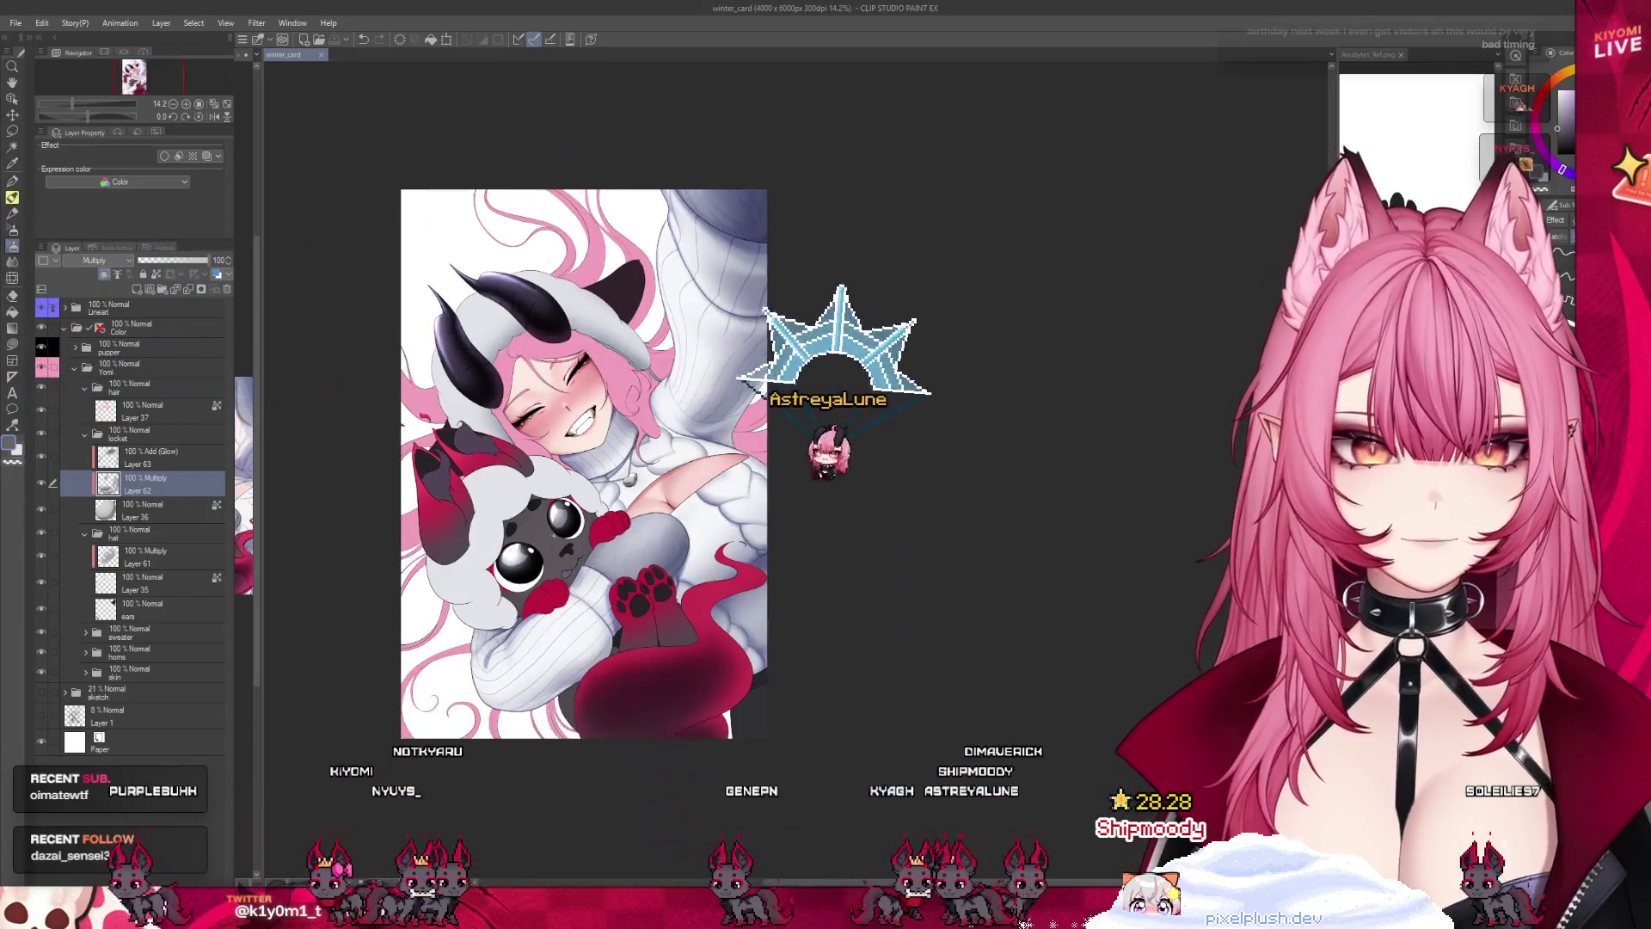
scroll(543, 615, "up", 3)
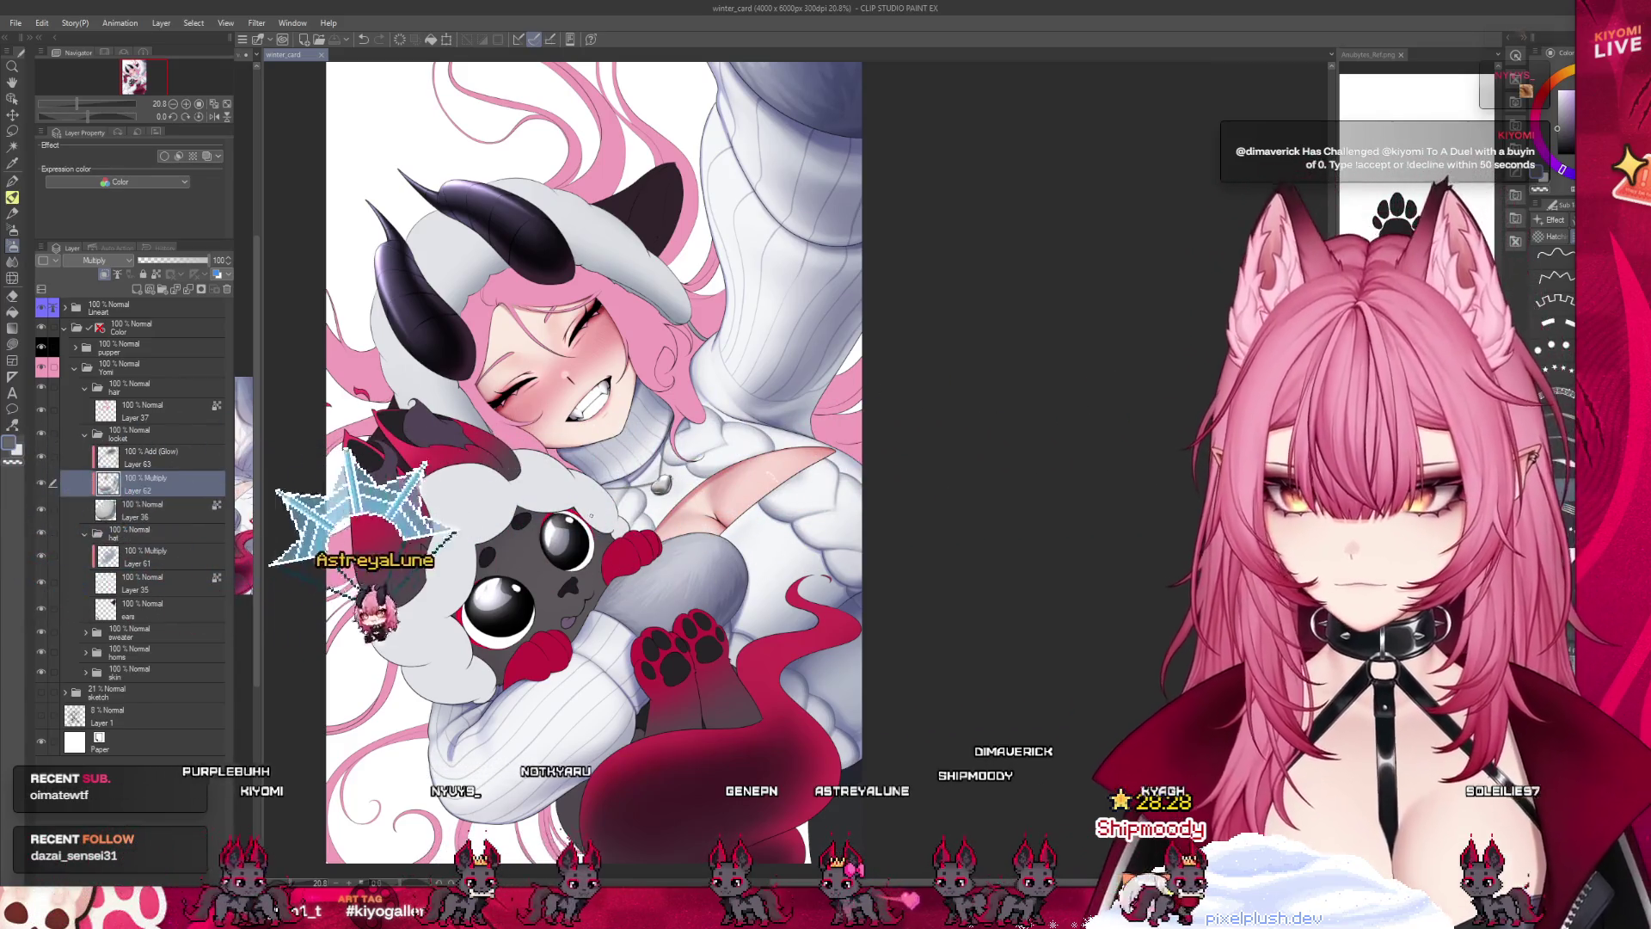
scroll(612, 722, "down", 2)
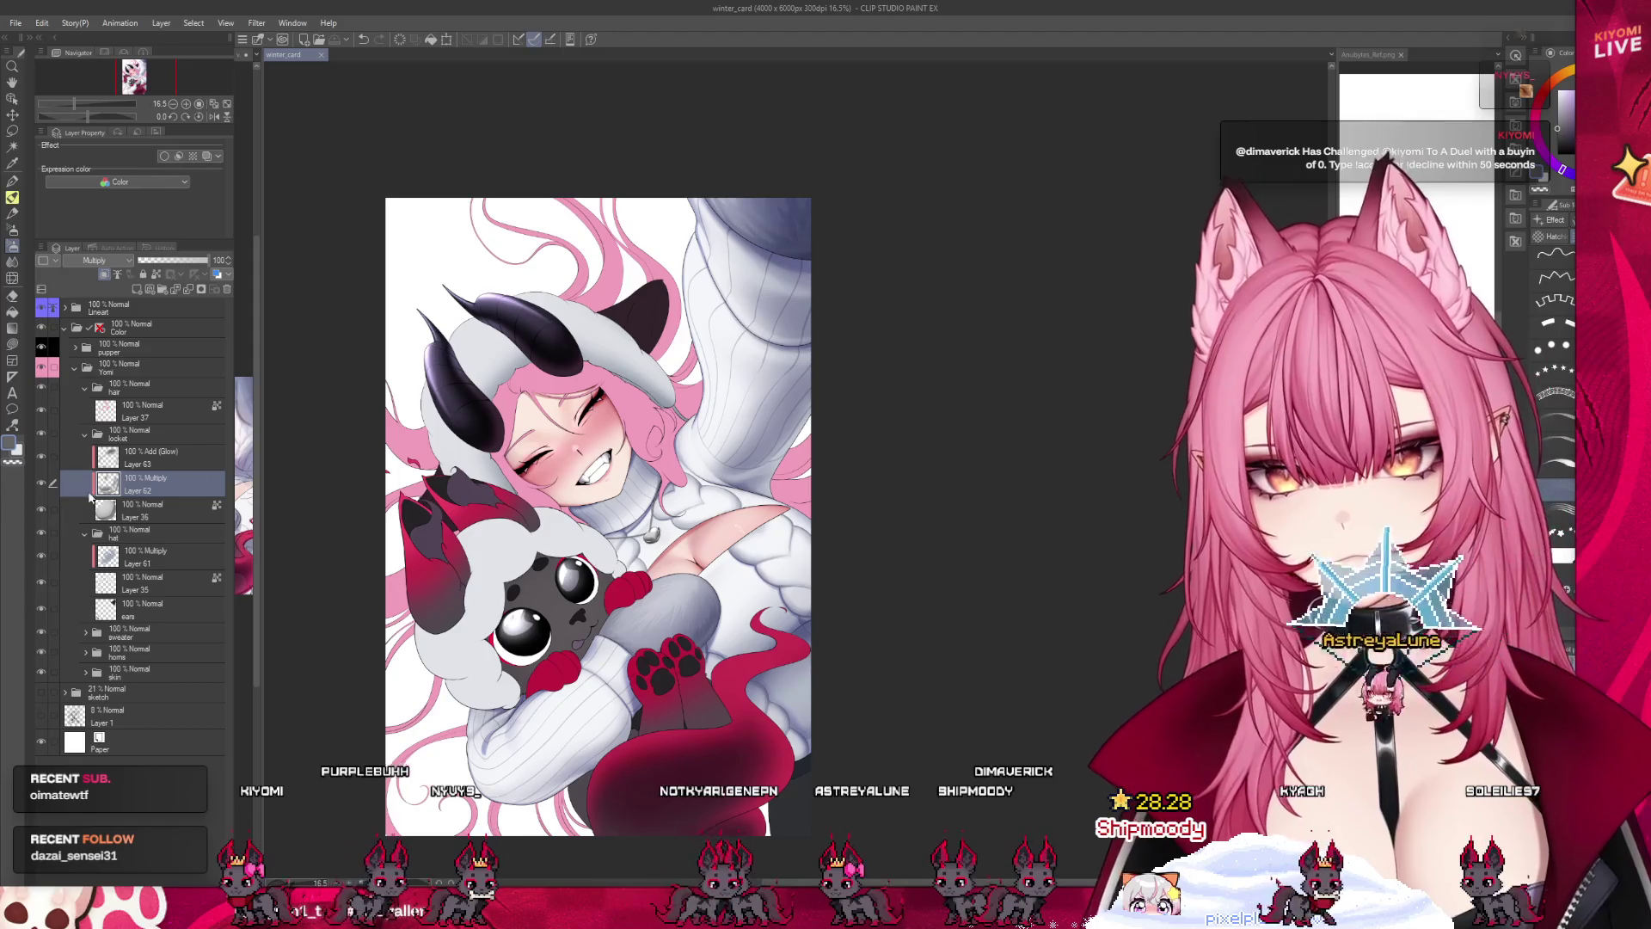
scroll(673, 611, "up", 1)
scroll(641, 533, "up", 2)
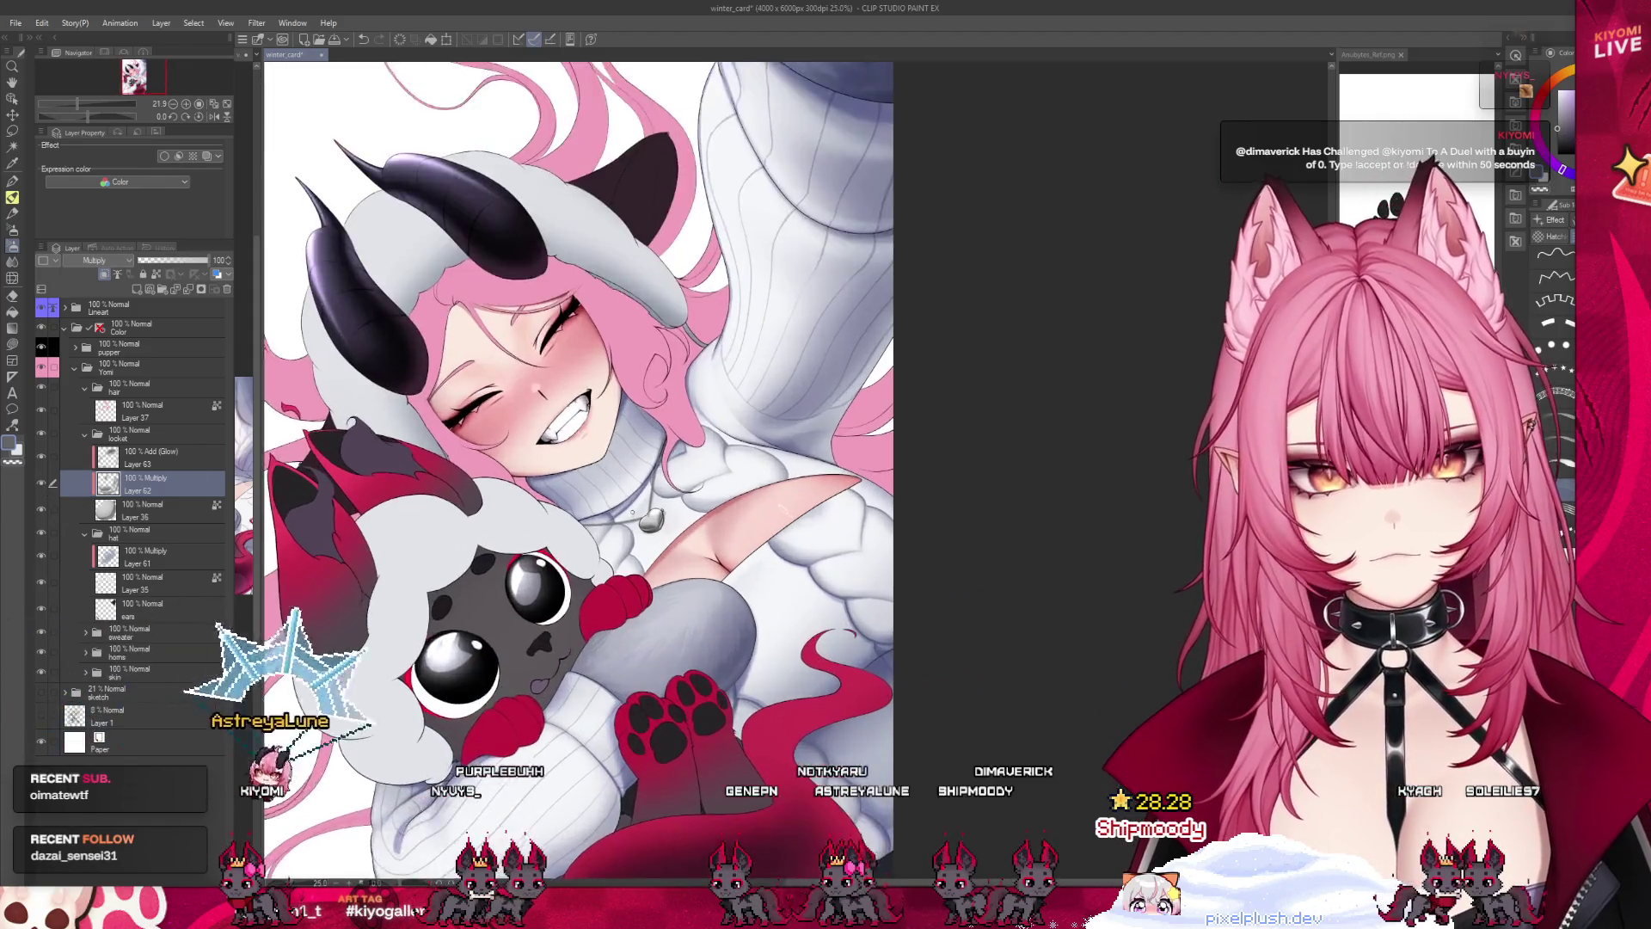
scroll(640, 534, "down", 3)
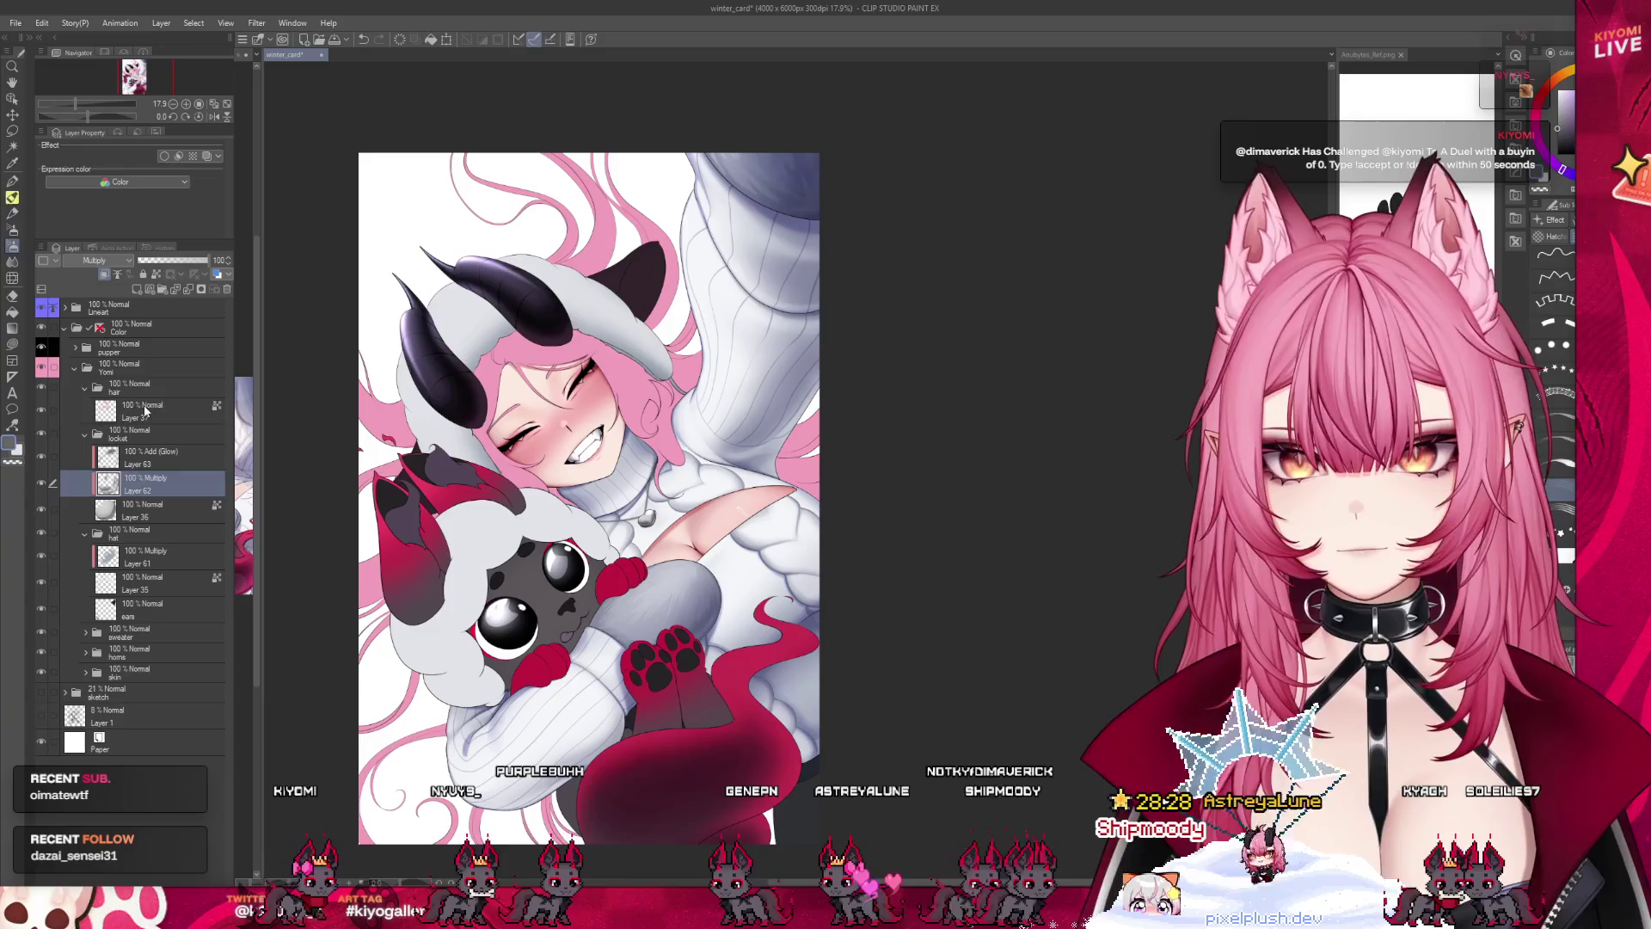
left_click(145, 411)
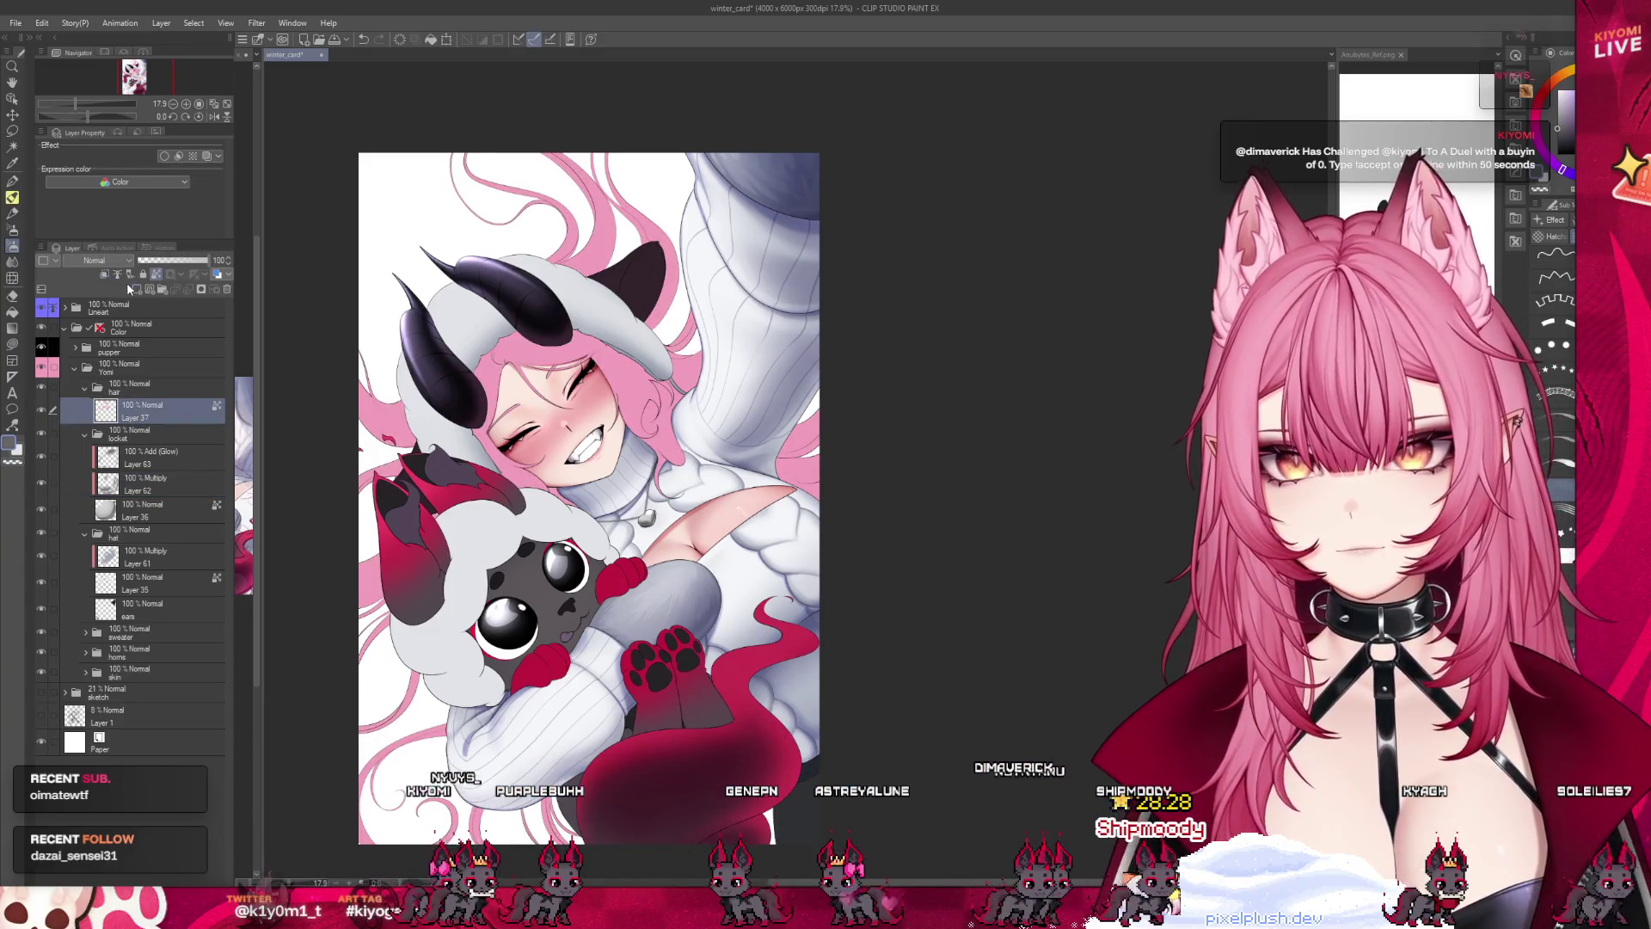
left_click(105, 275)
scroll(673, 392, "up", 1)
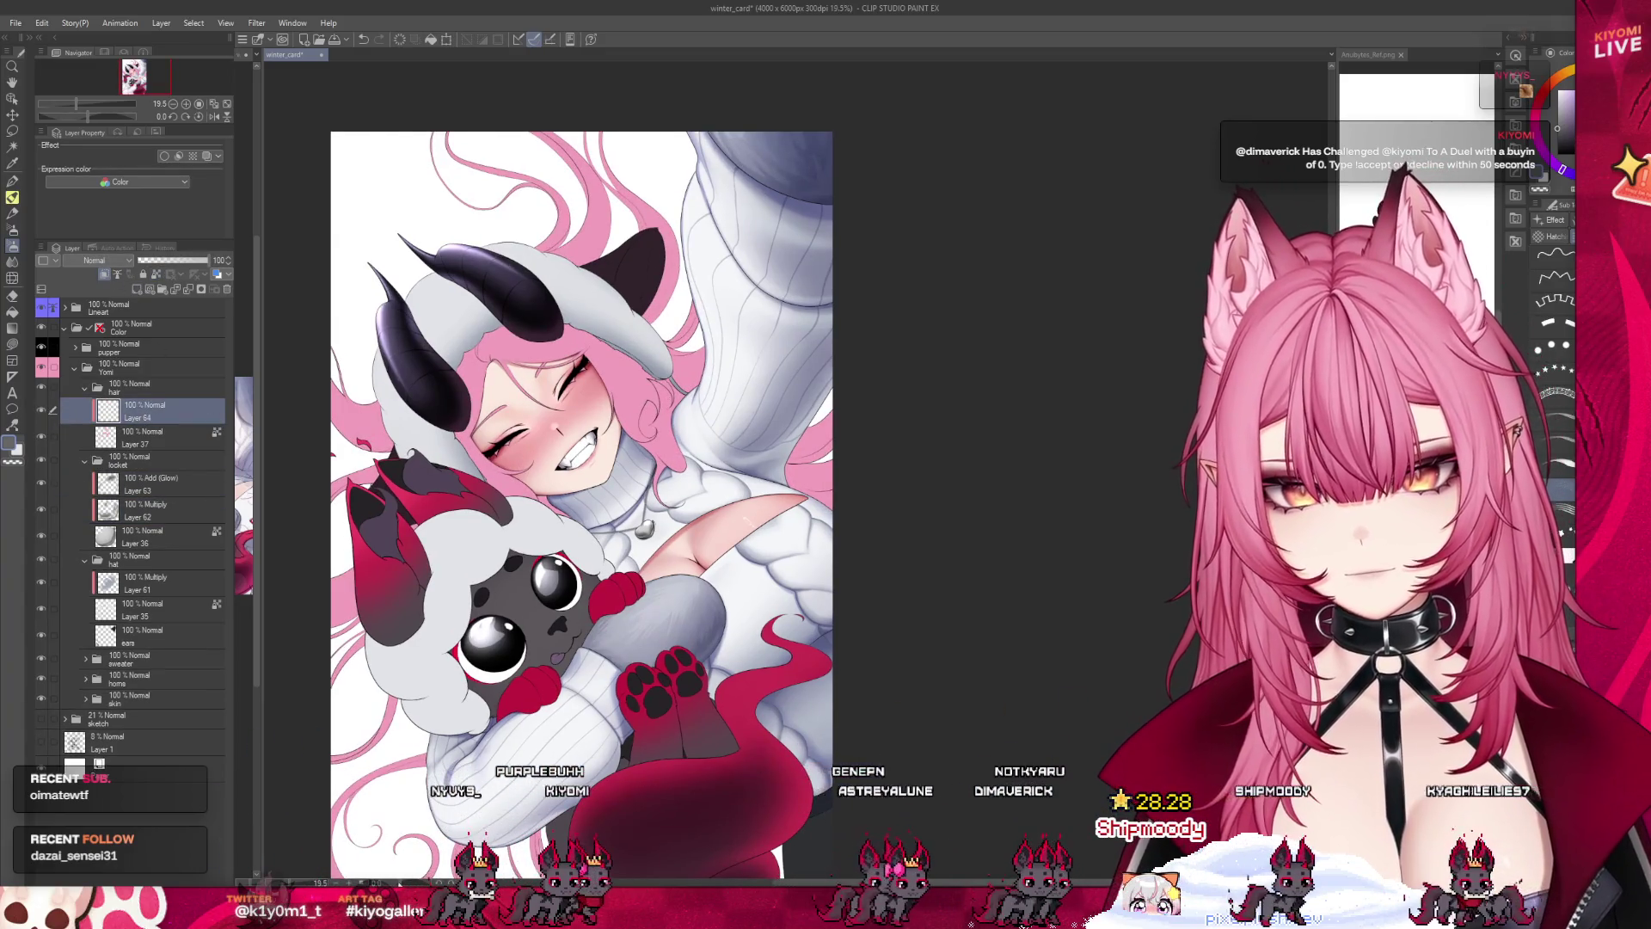
left_click_drag(673, 392, 587, 257)
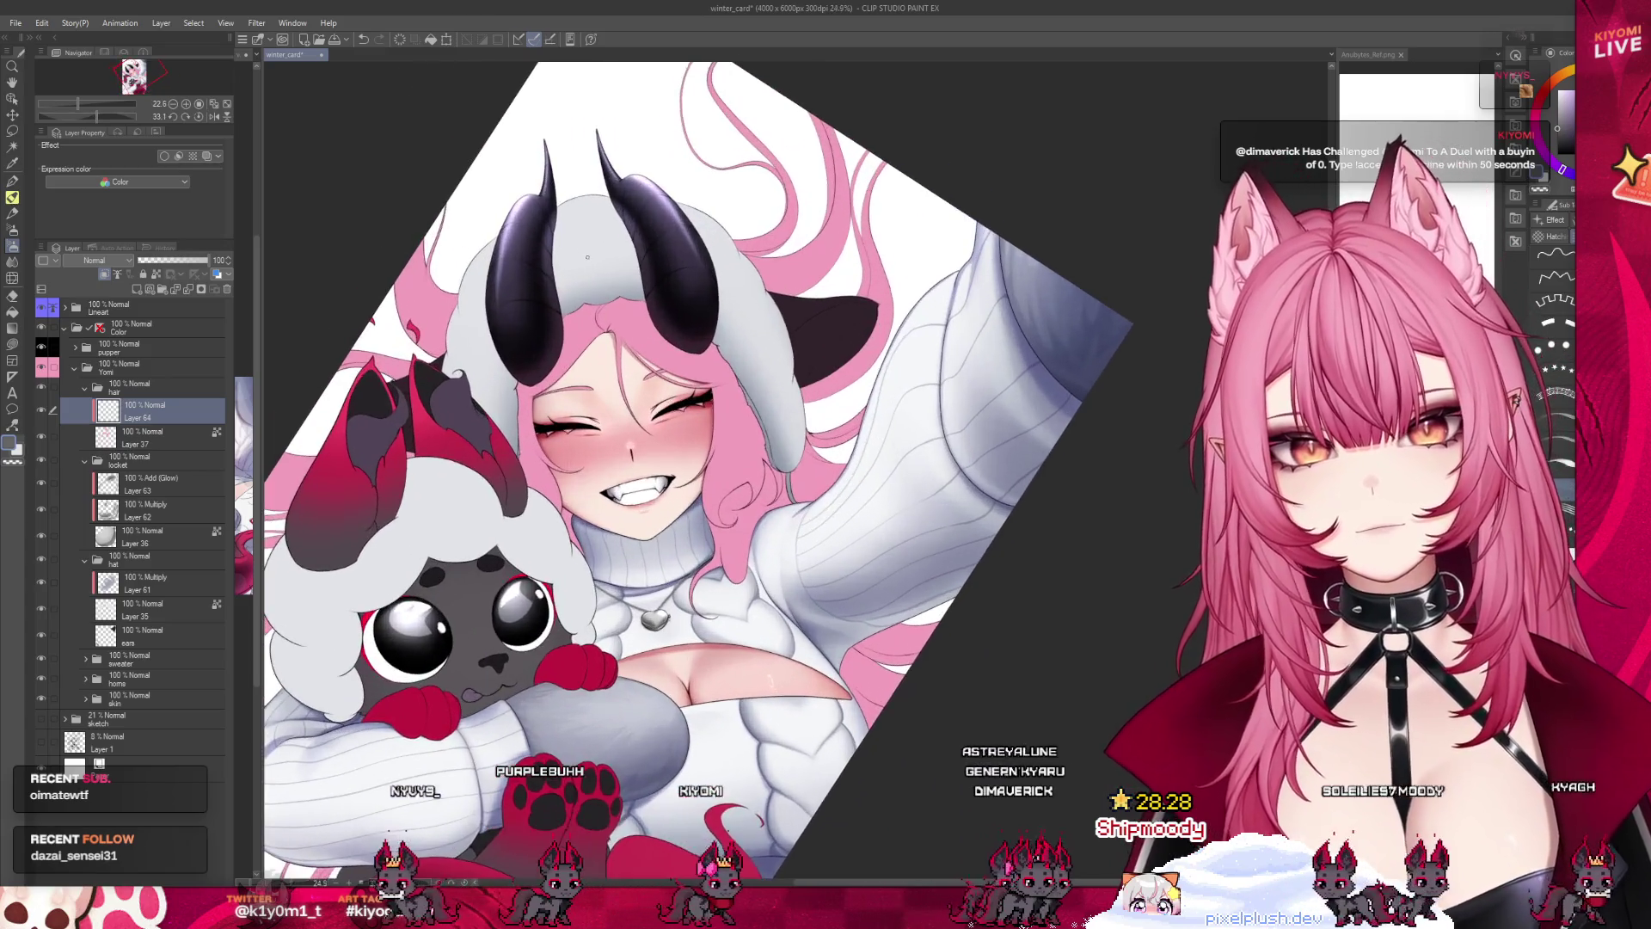
scroll(587, 256, "up", 2)
left_click_drag(261, 352, 461, 351)
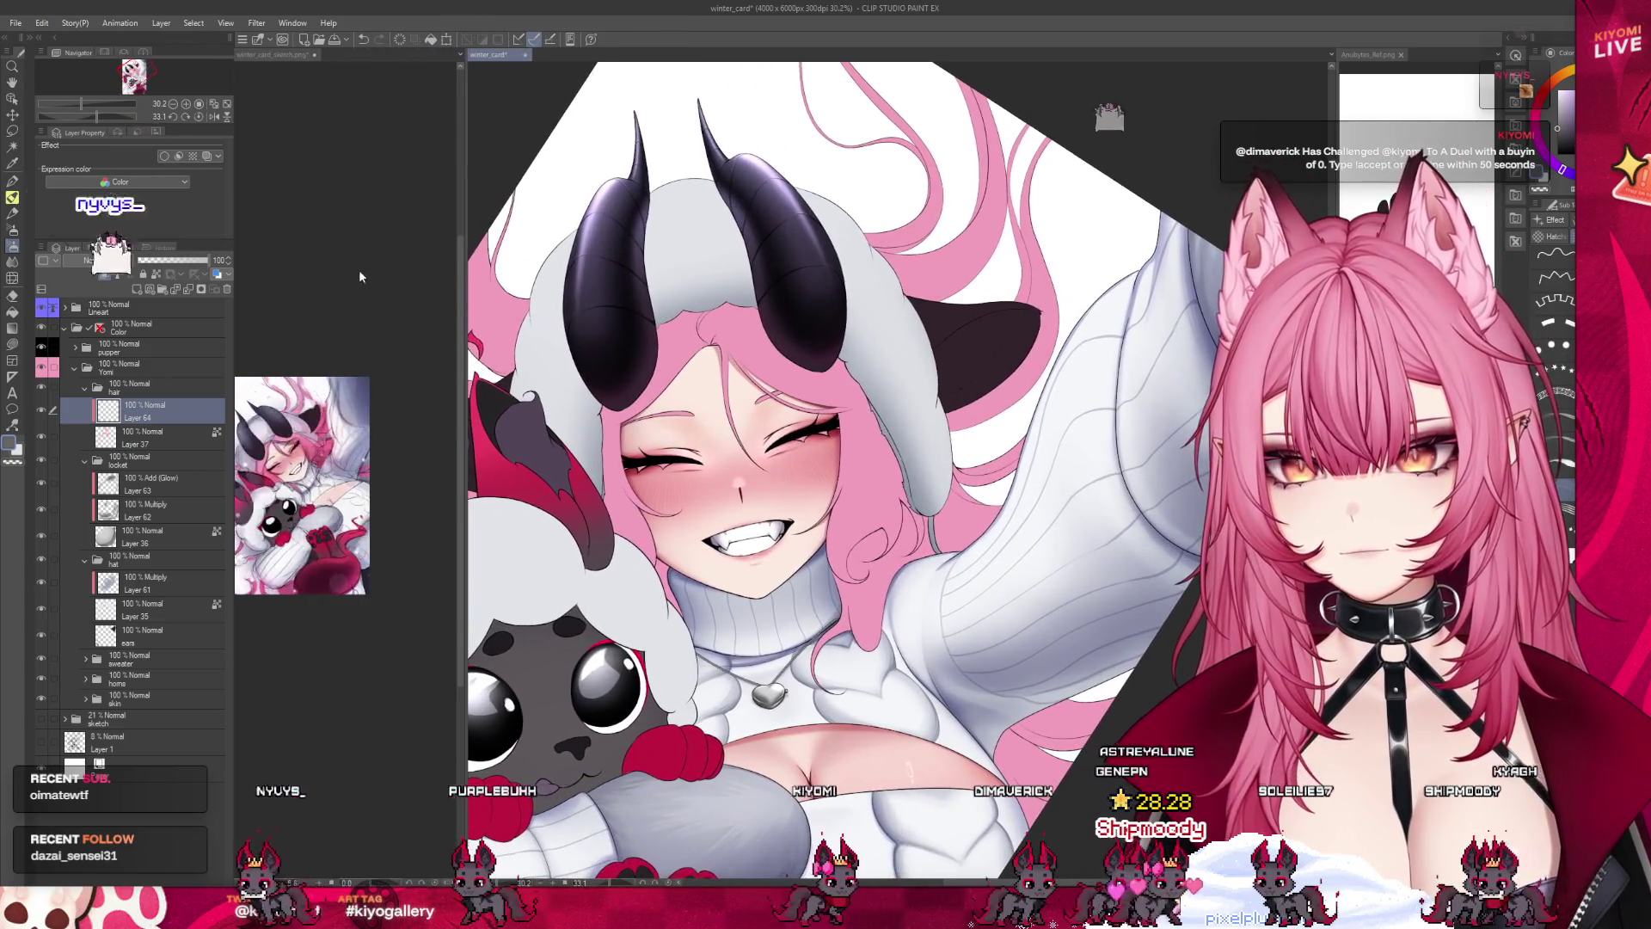
scroll(292, 482, "up", 8)
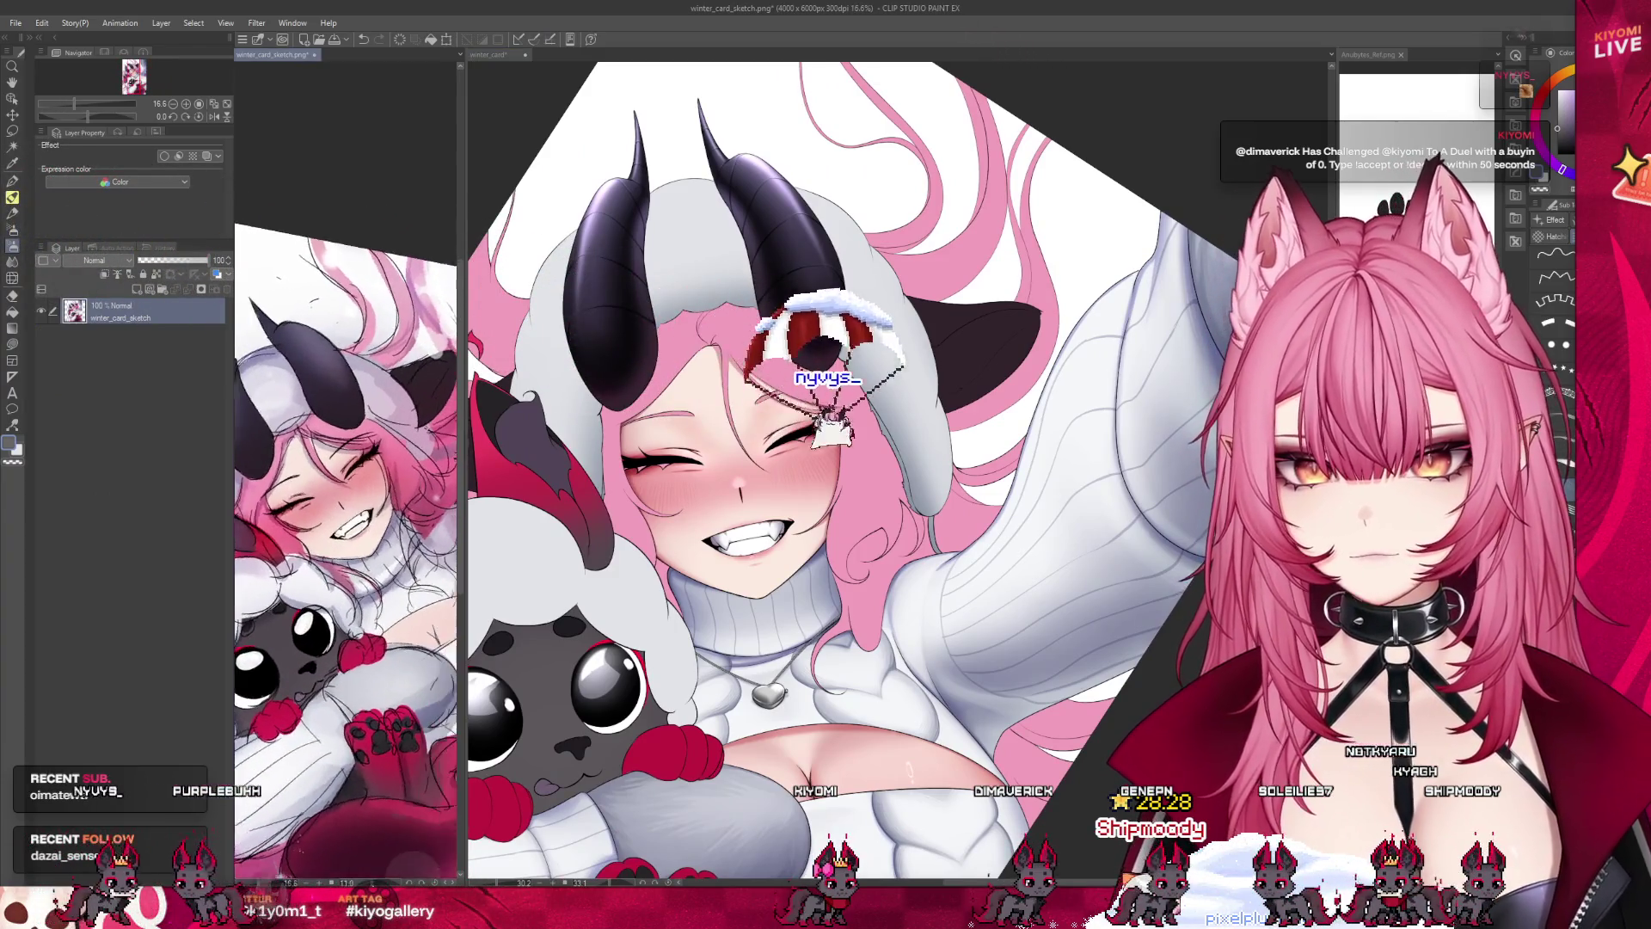
scroll(344, 559, "down", 4)
left_click_drag(387, 430, 327, 602)
scroll(397, 508, "up", 2)
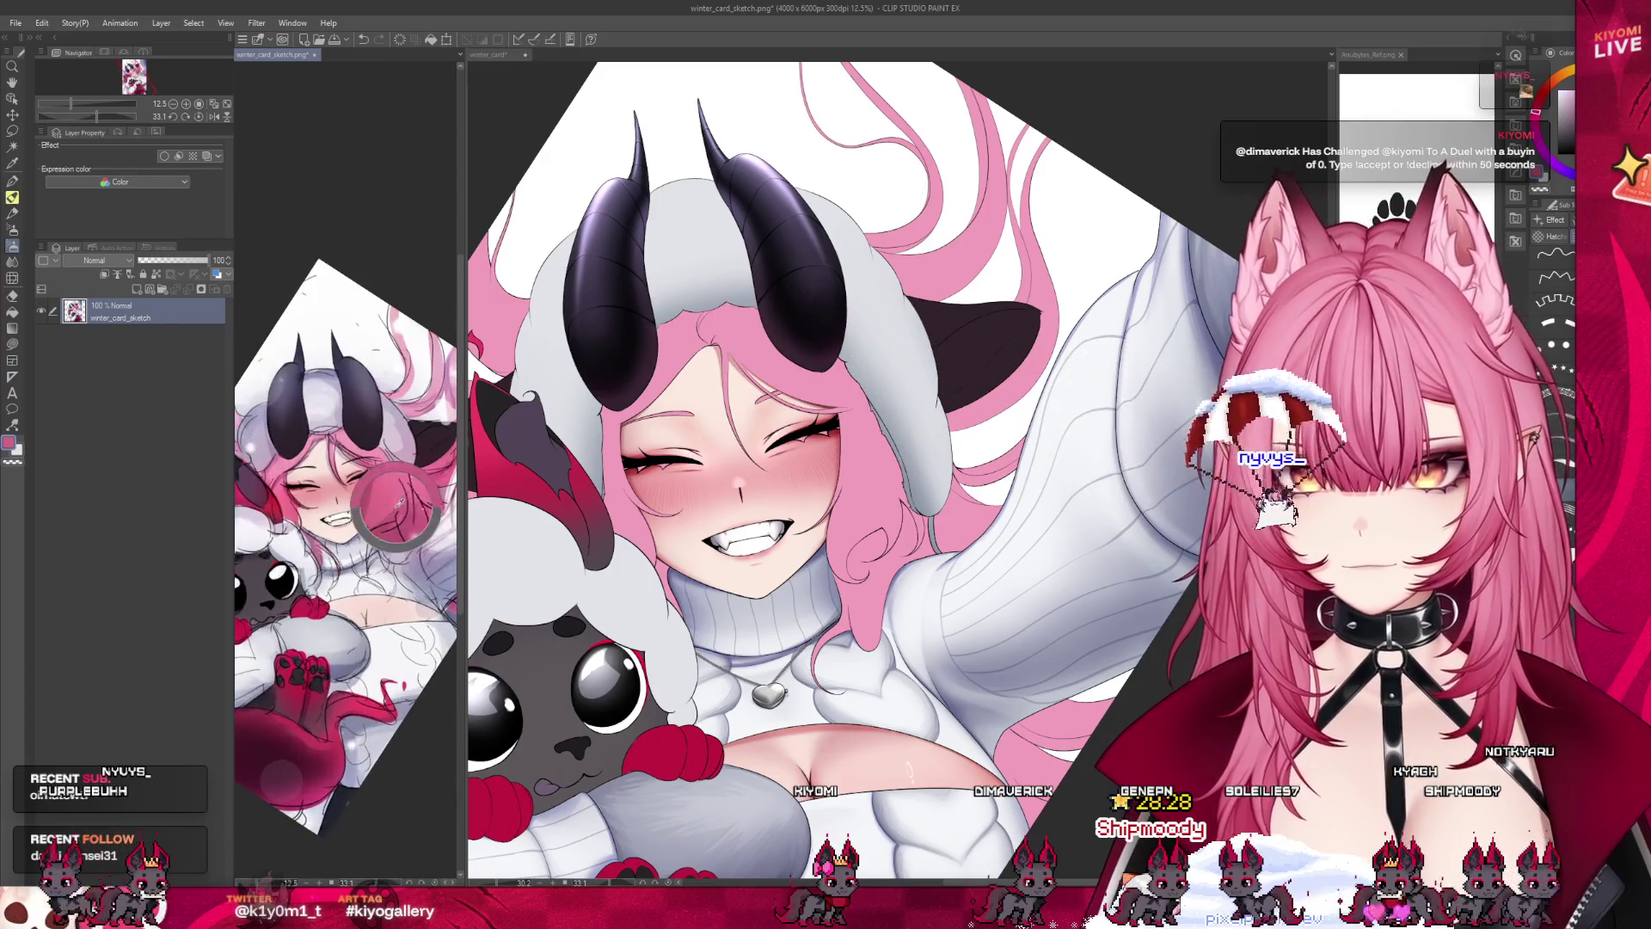
key("ctrl+Tab")
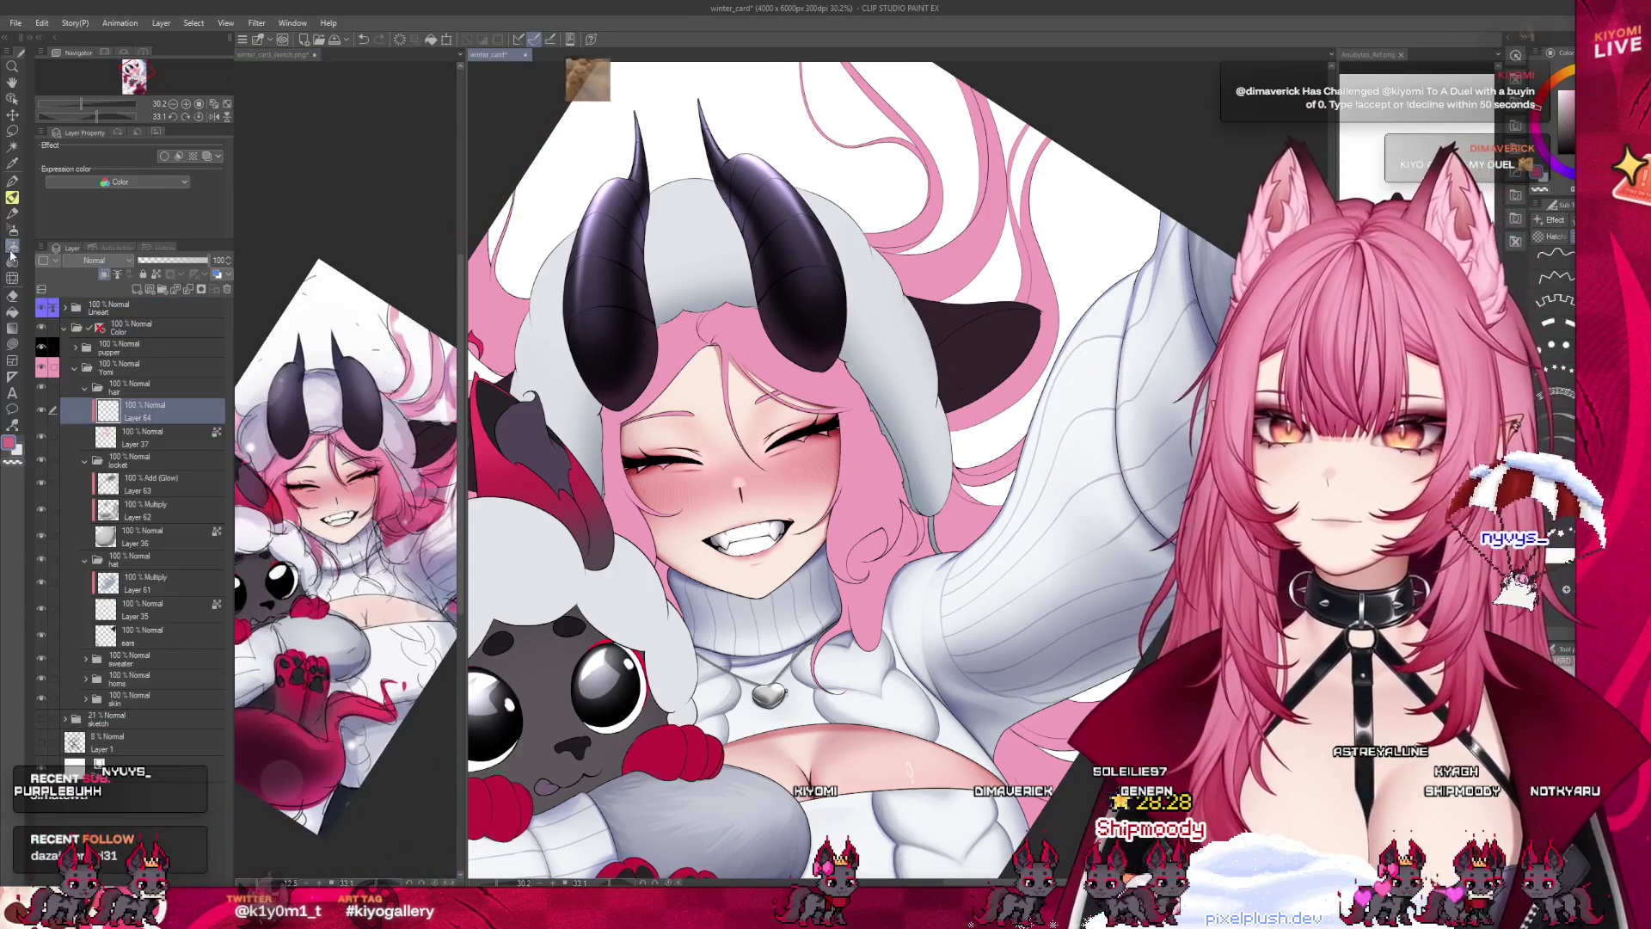
key("]")
key("]")
key("]")
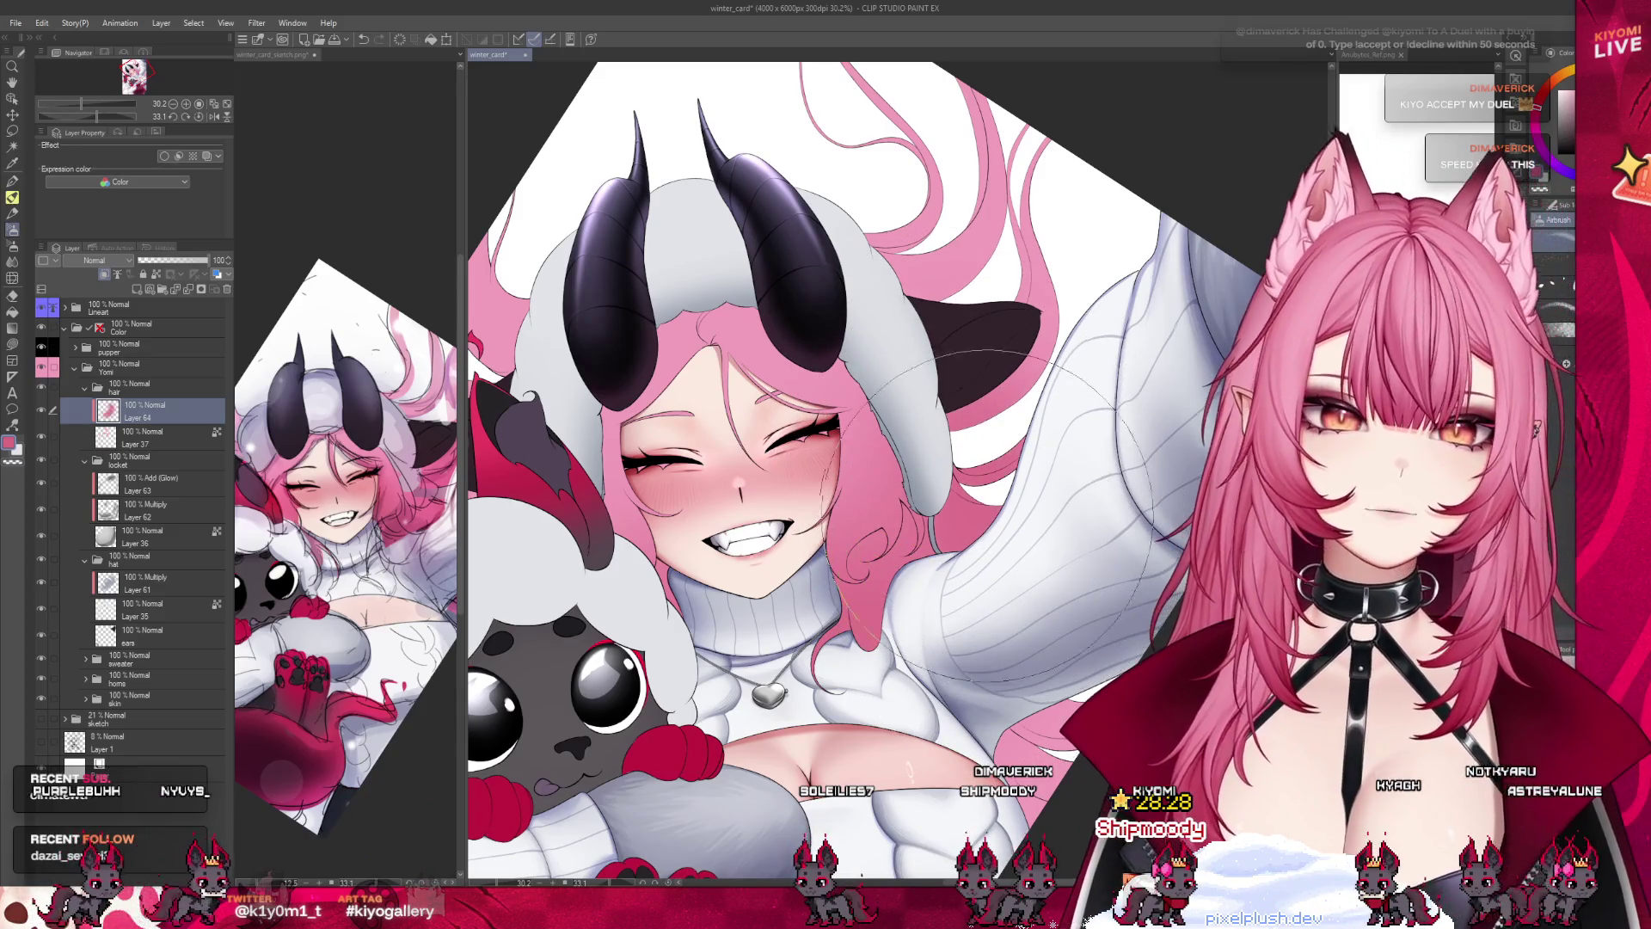
left_click(269, 571)
key("ctrl+0")
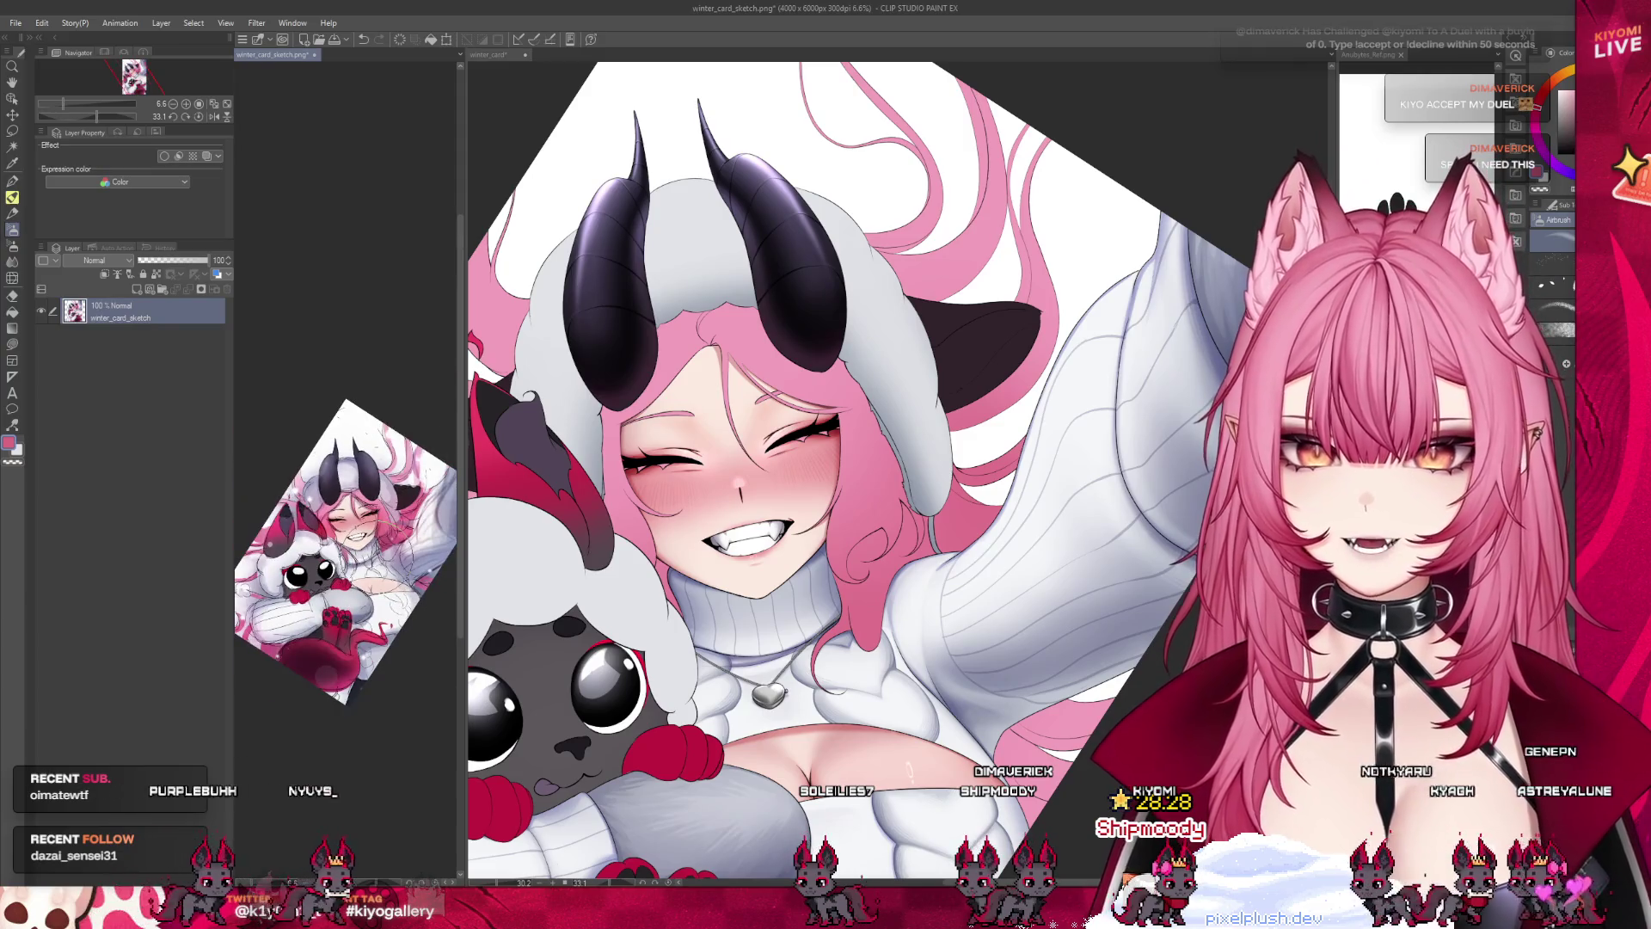
left_click(416, 584)
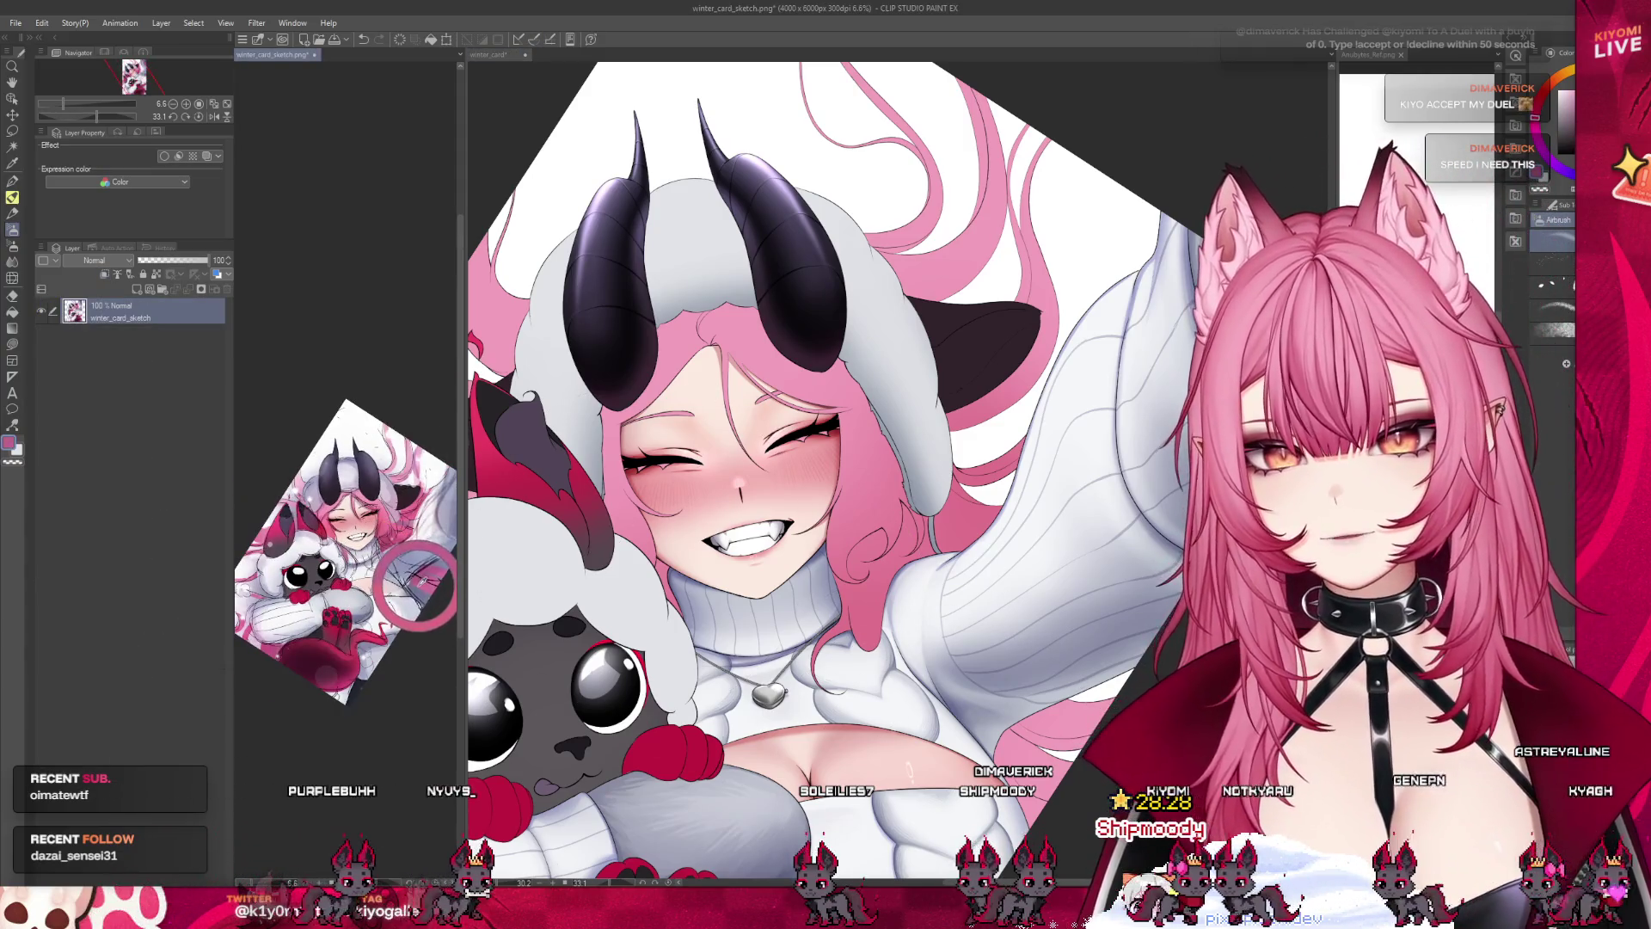
left_click(945, 748)
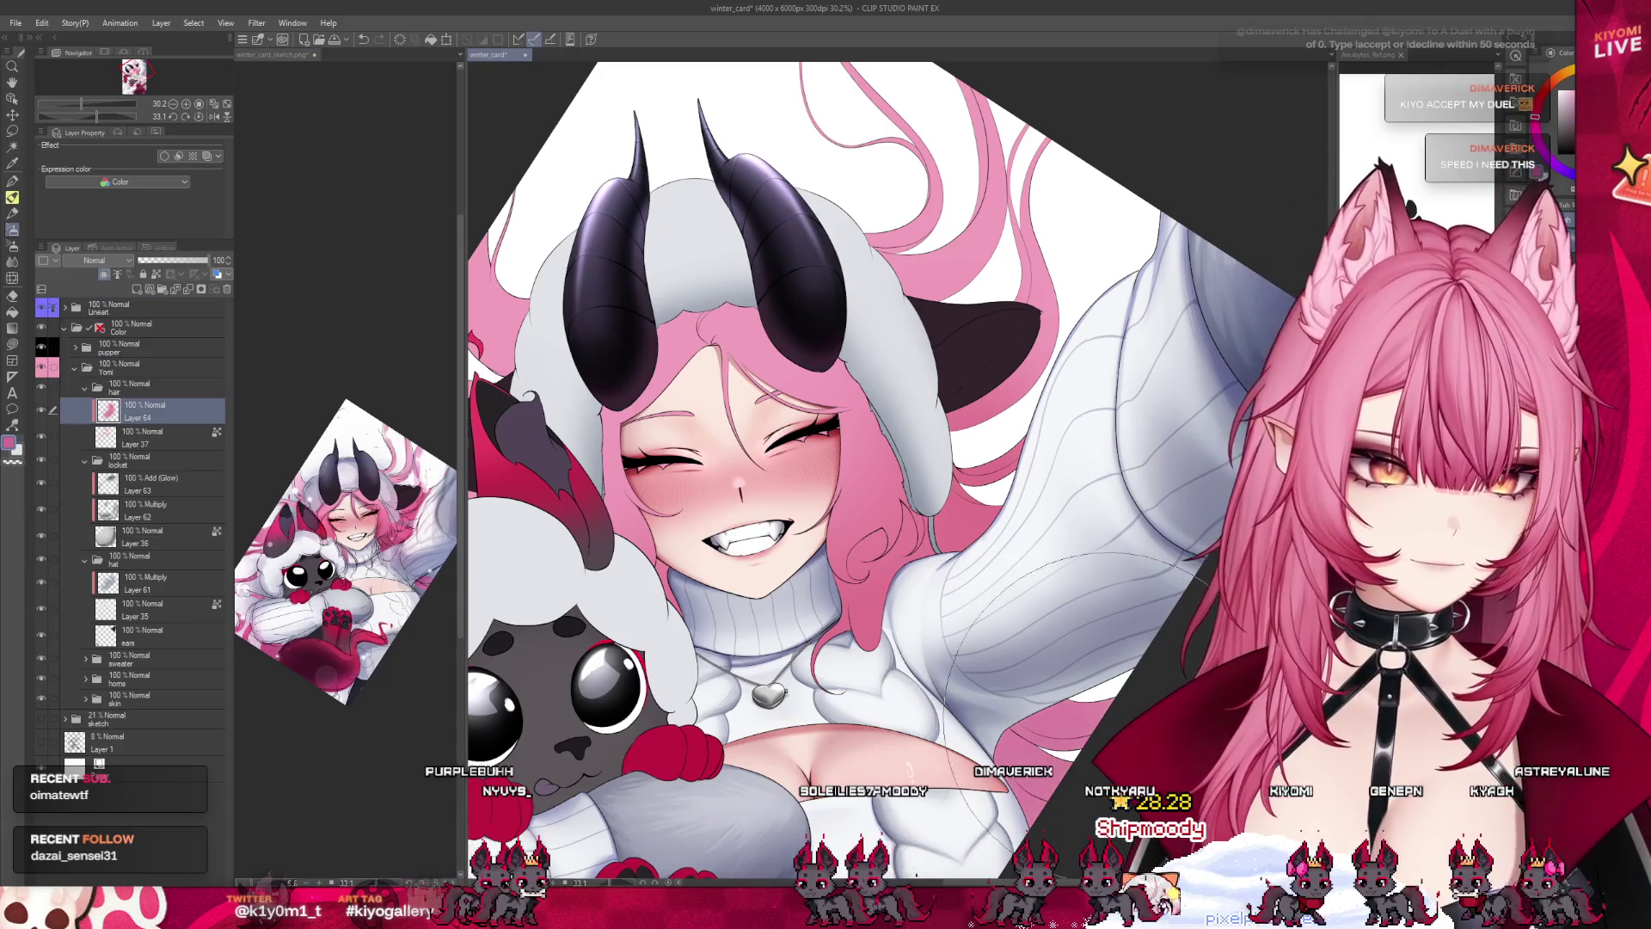
key("ctrl+0")
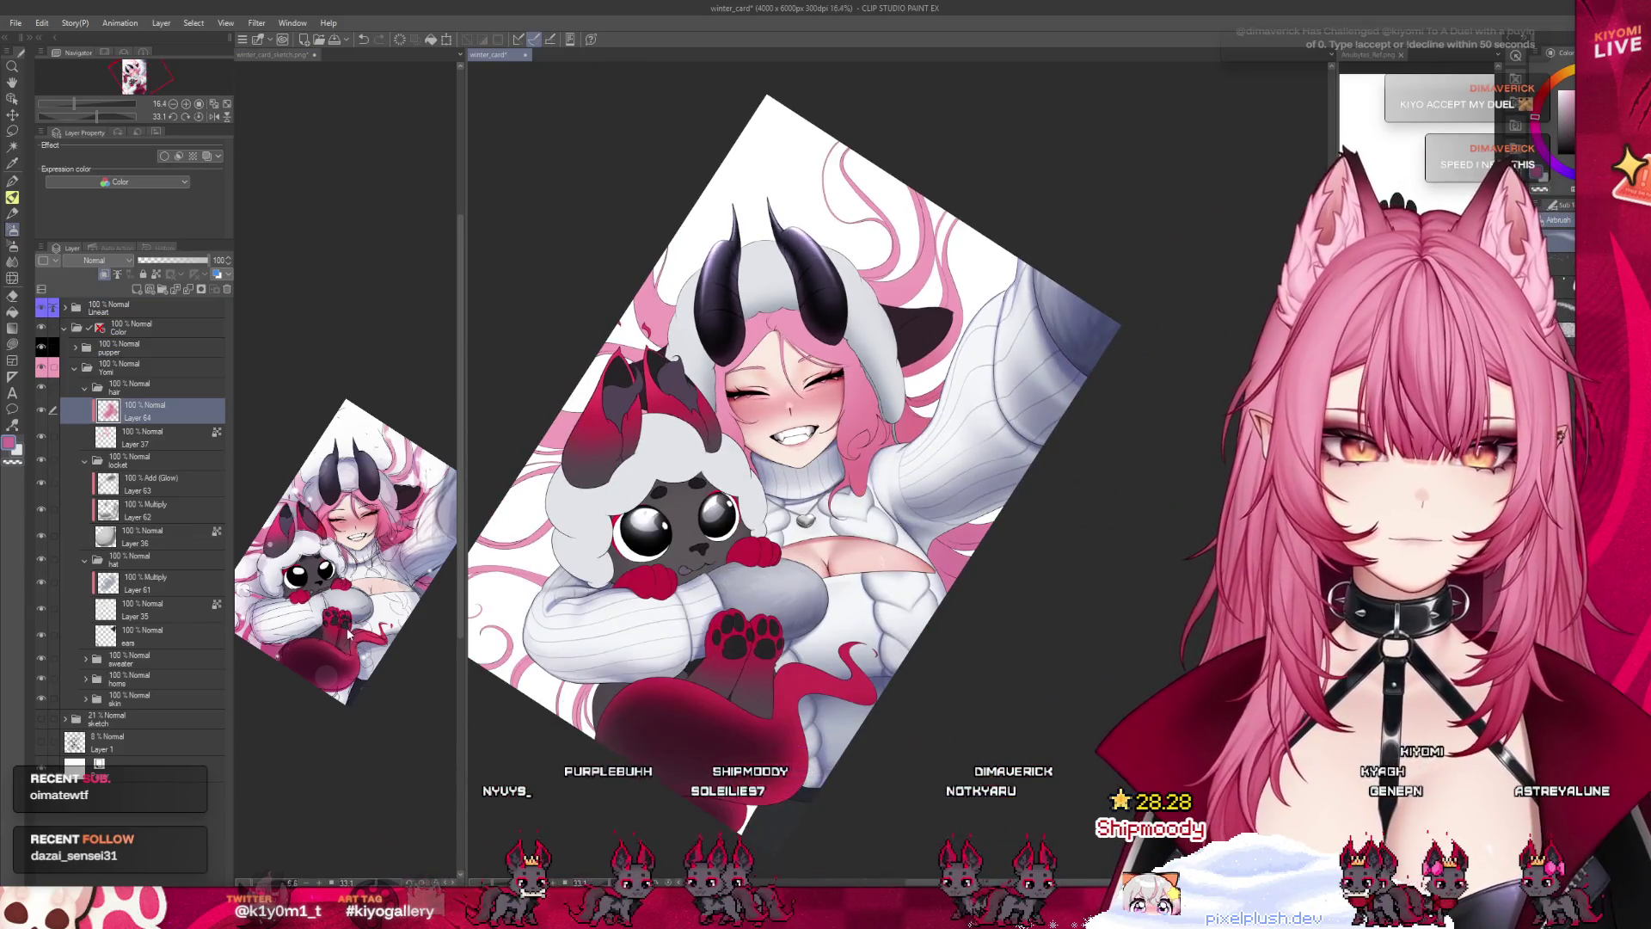
left_click(349, 628)
left_click(605, 654)
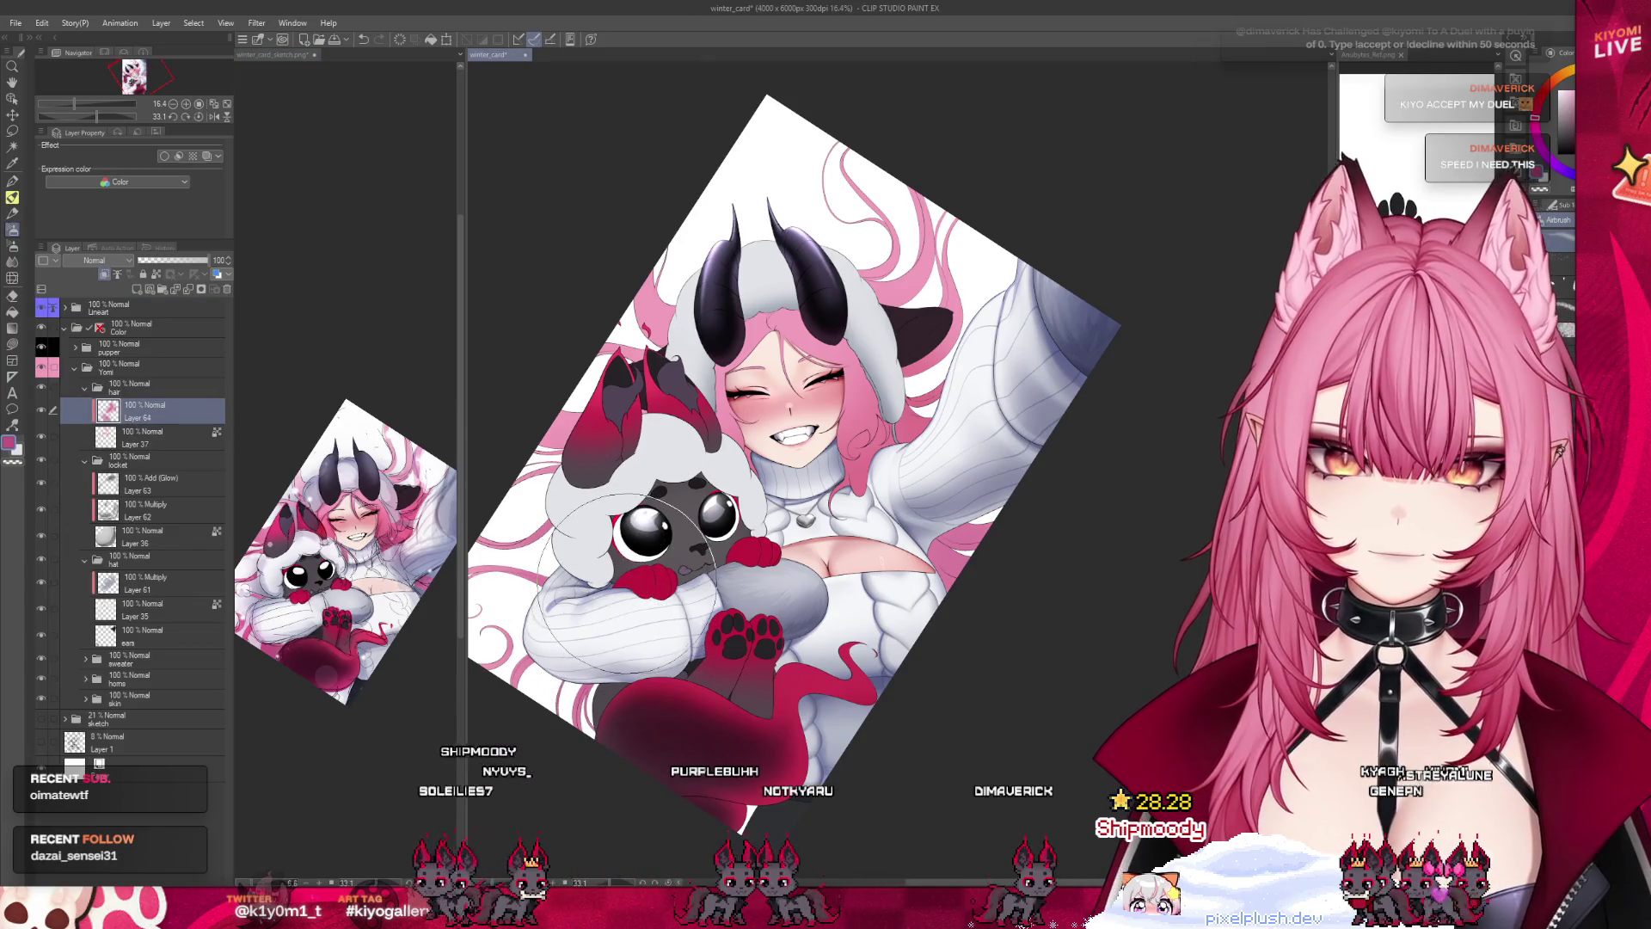
left_click(301, 478)
left_click(679, 464)
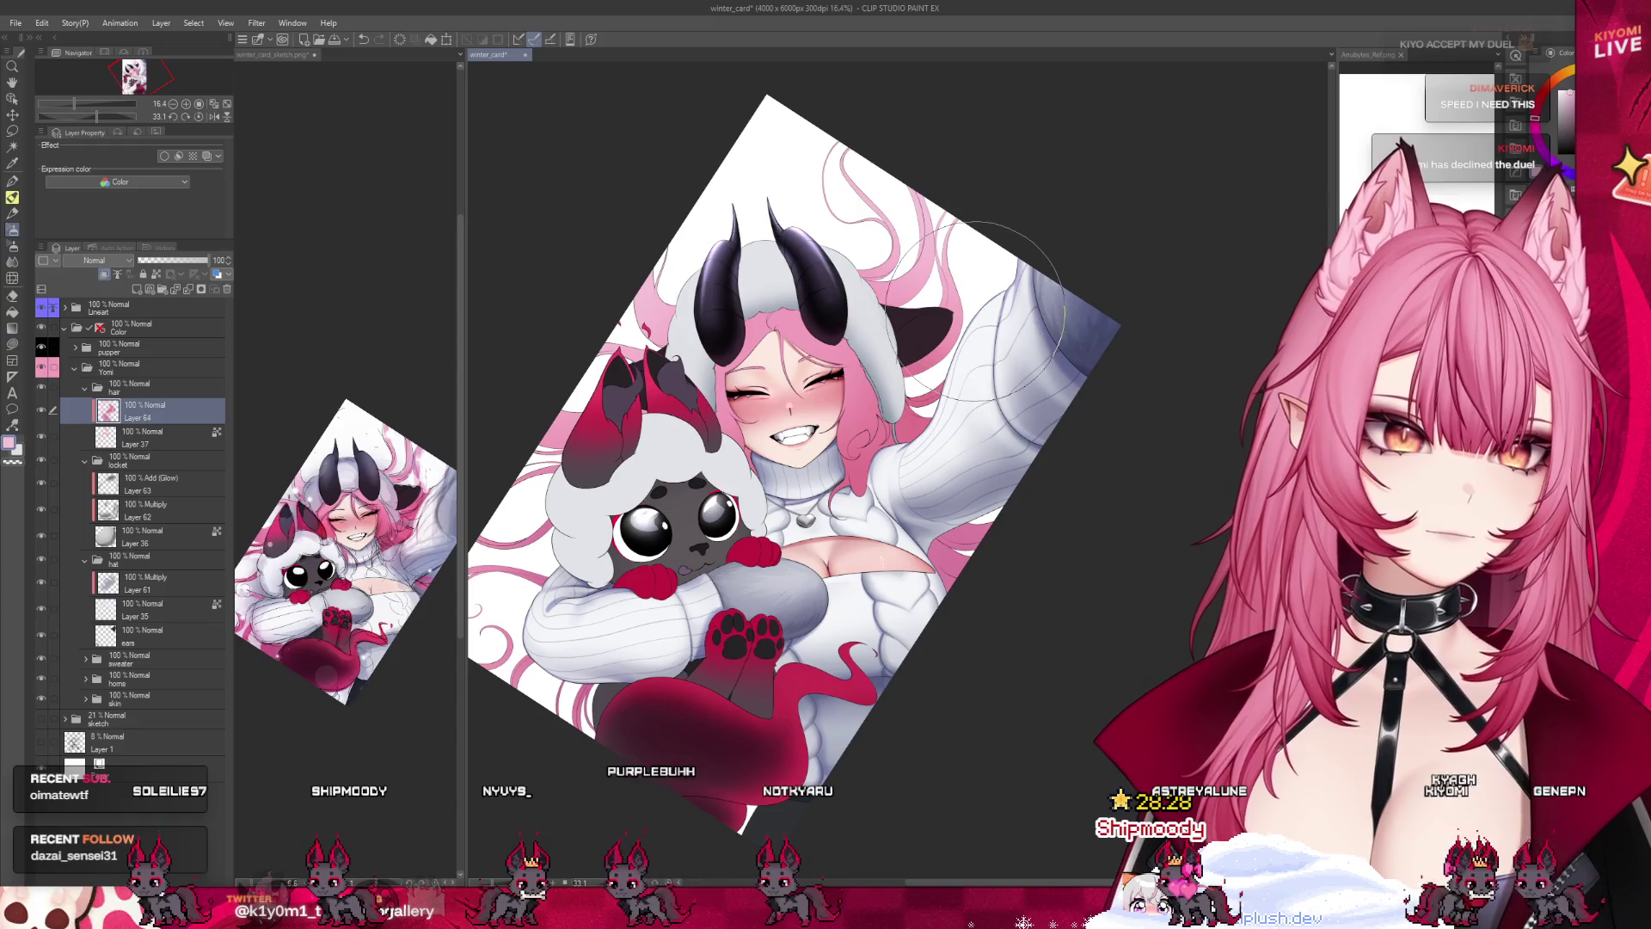
scroll(787, 196, "up", 1)
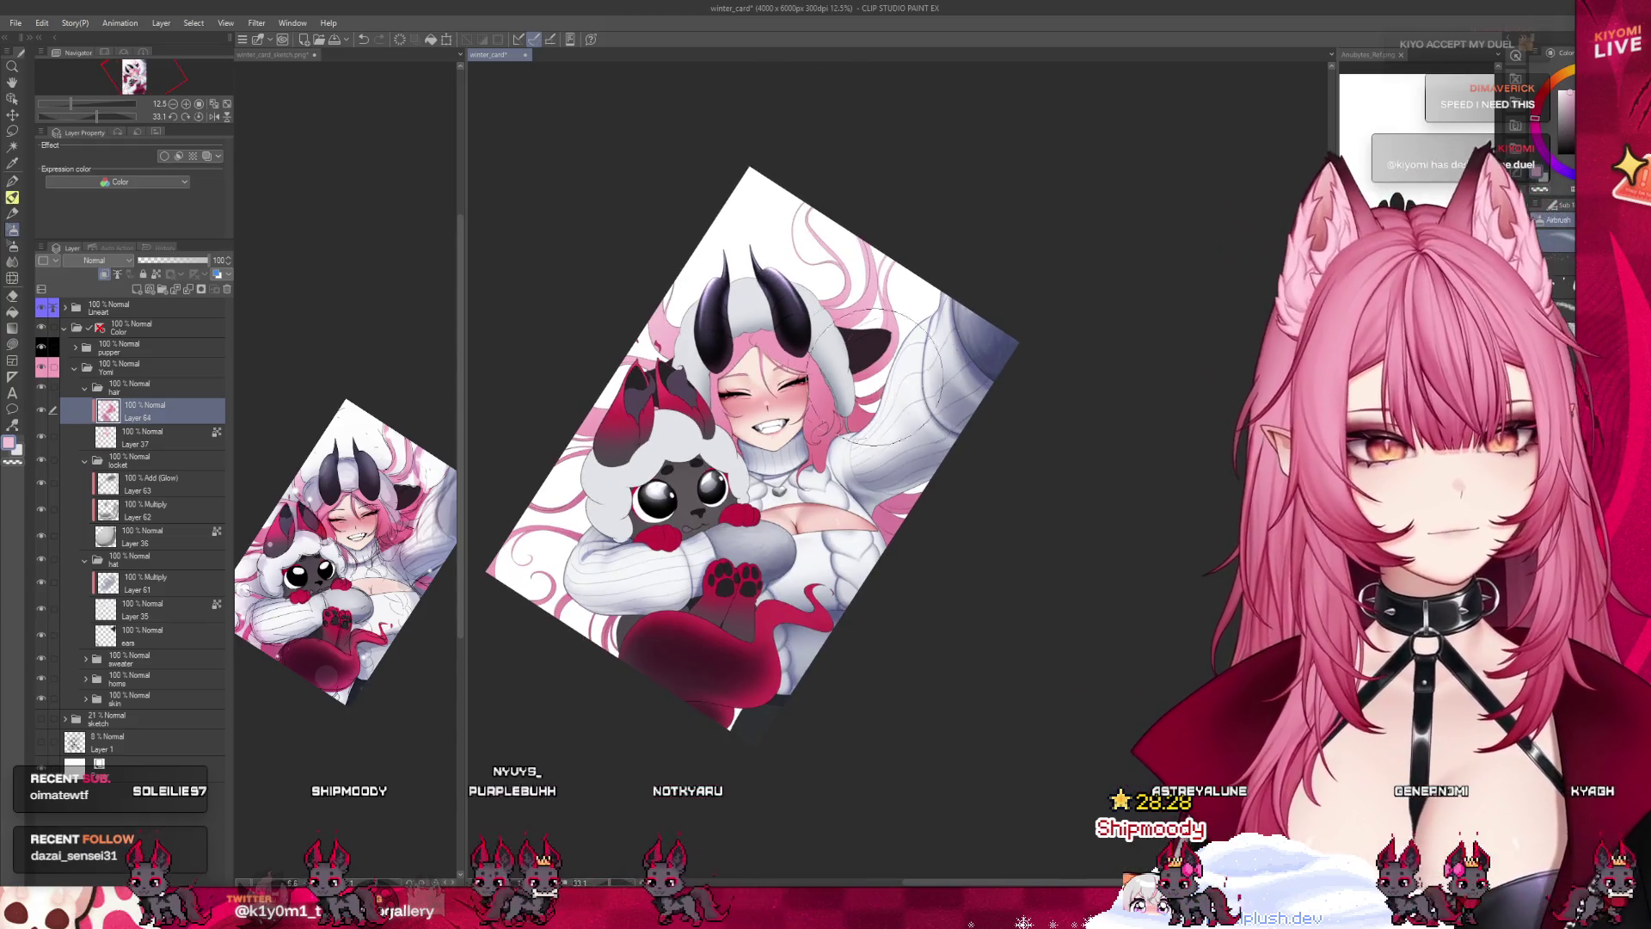
scroll(766, 370, "up", 1)
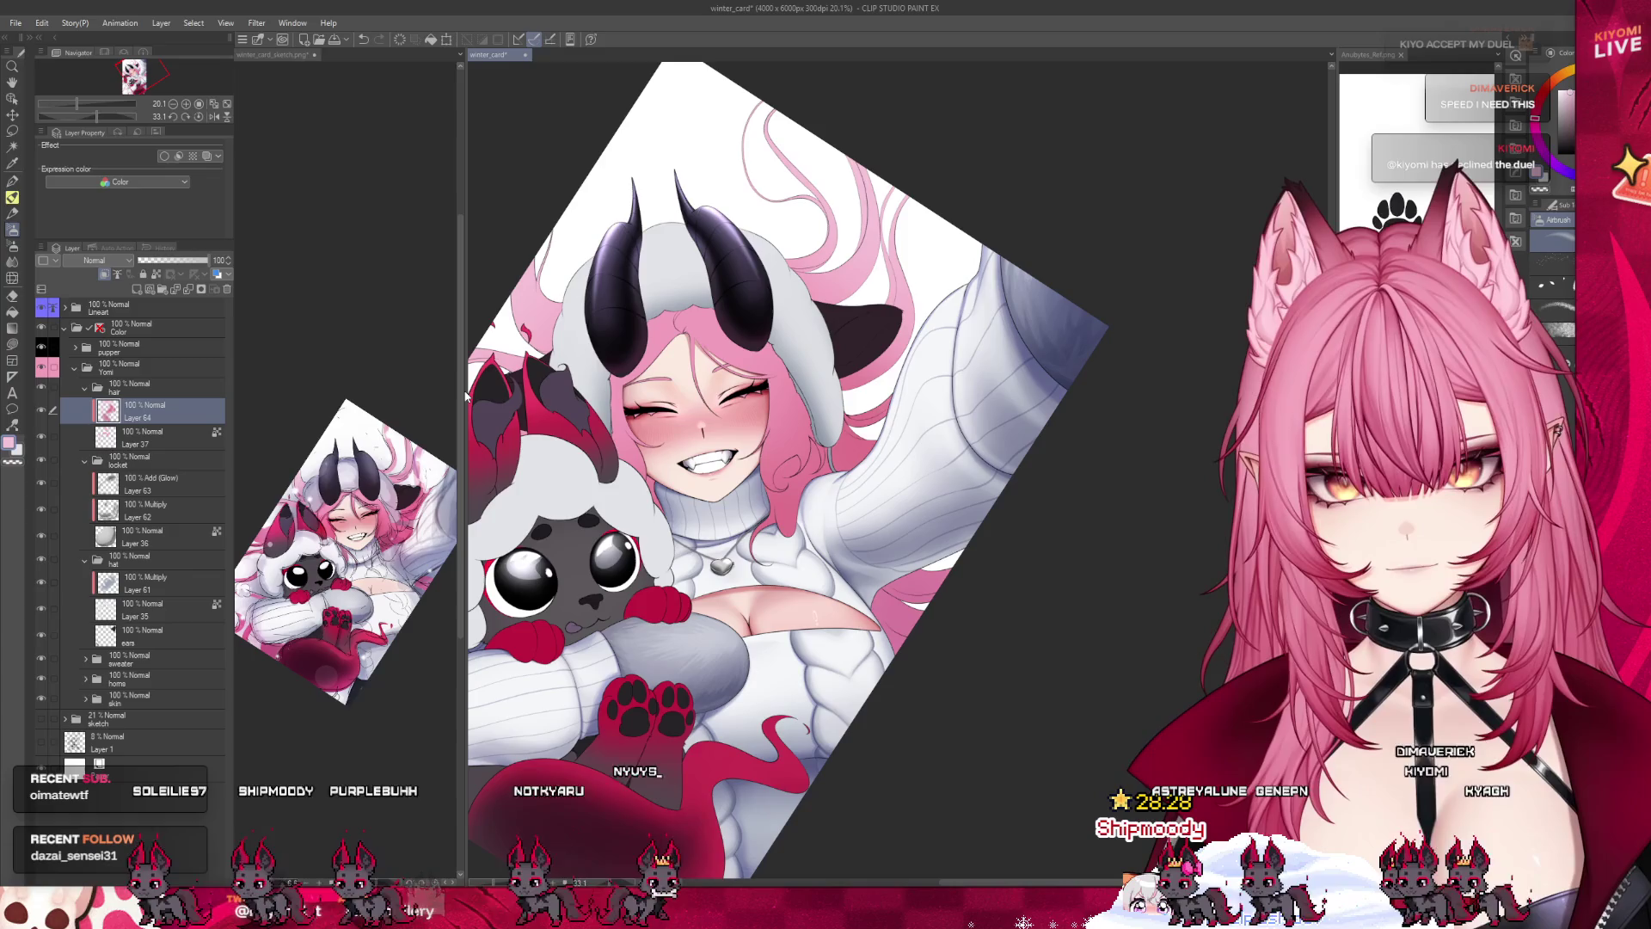
left_click_drag(464, 392, 260, 391)
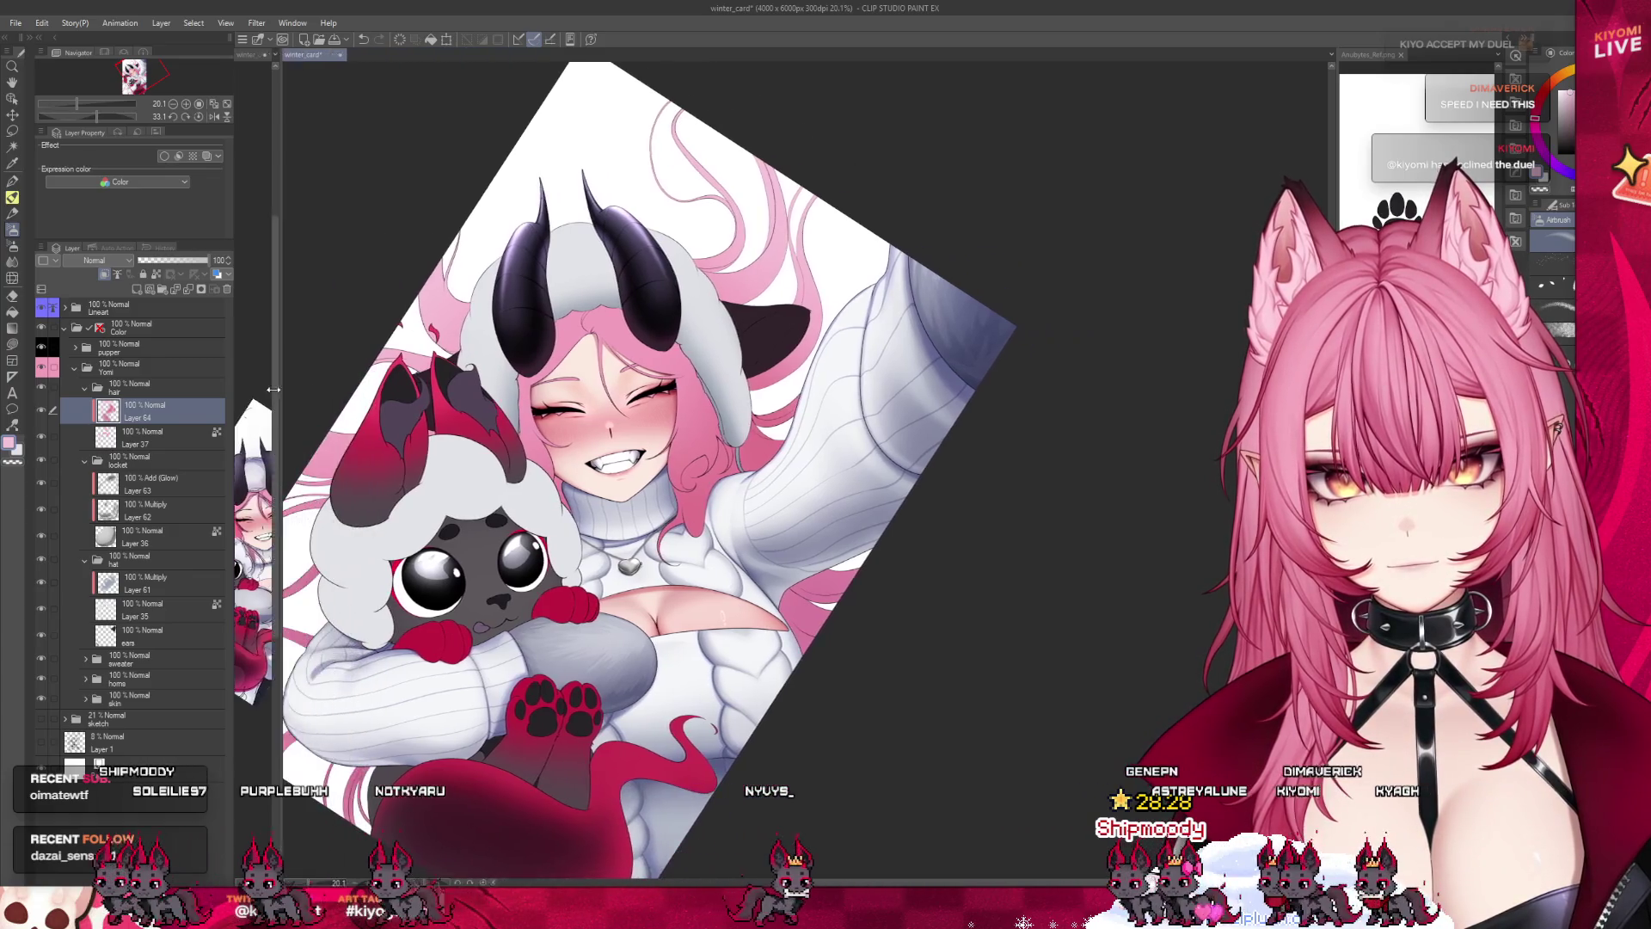
Create Layer 65 above Layer 64 and give it the Multiply blending mode.
scroll(564, 374, "up", 1)
scroll(563, 374, "up", 1)
scroll(563, 374, "up", 1)
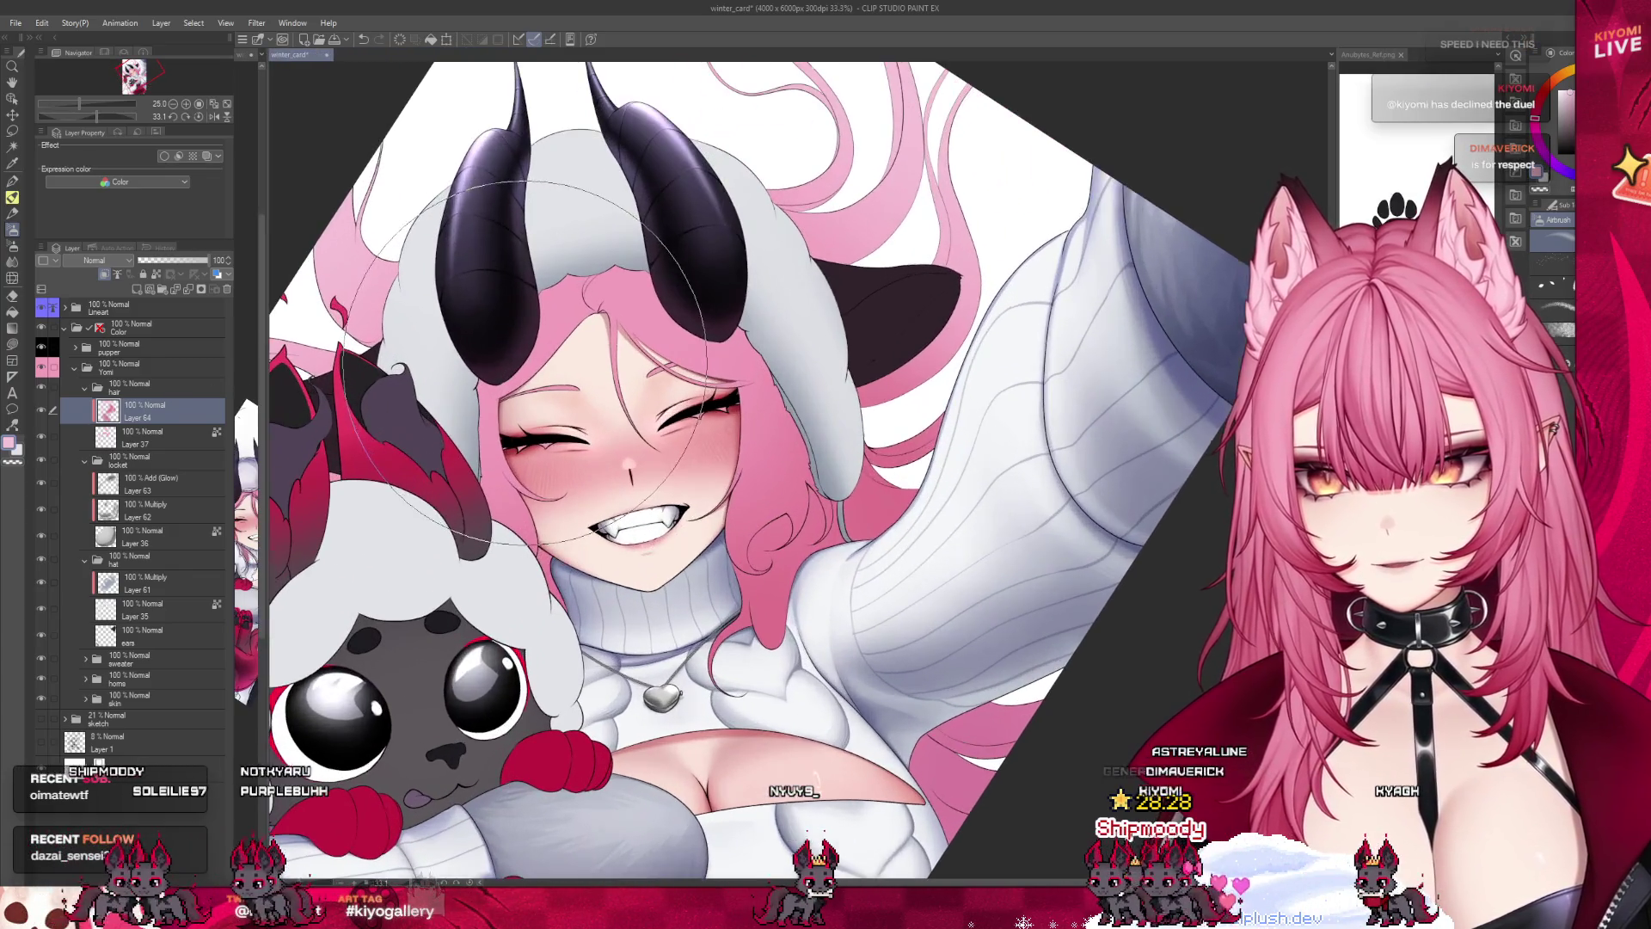
left_click(136, 291)
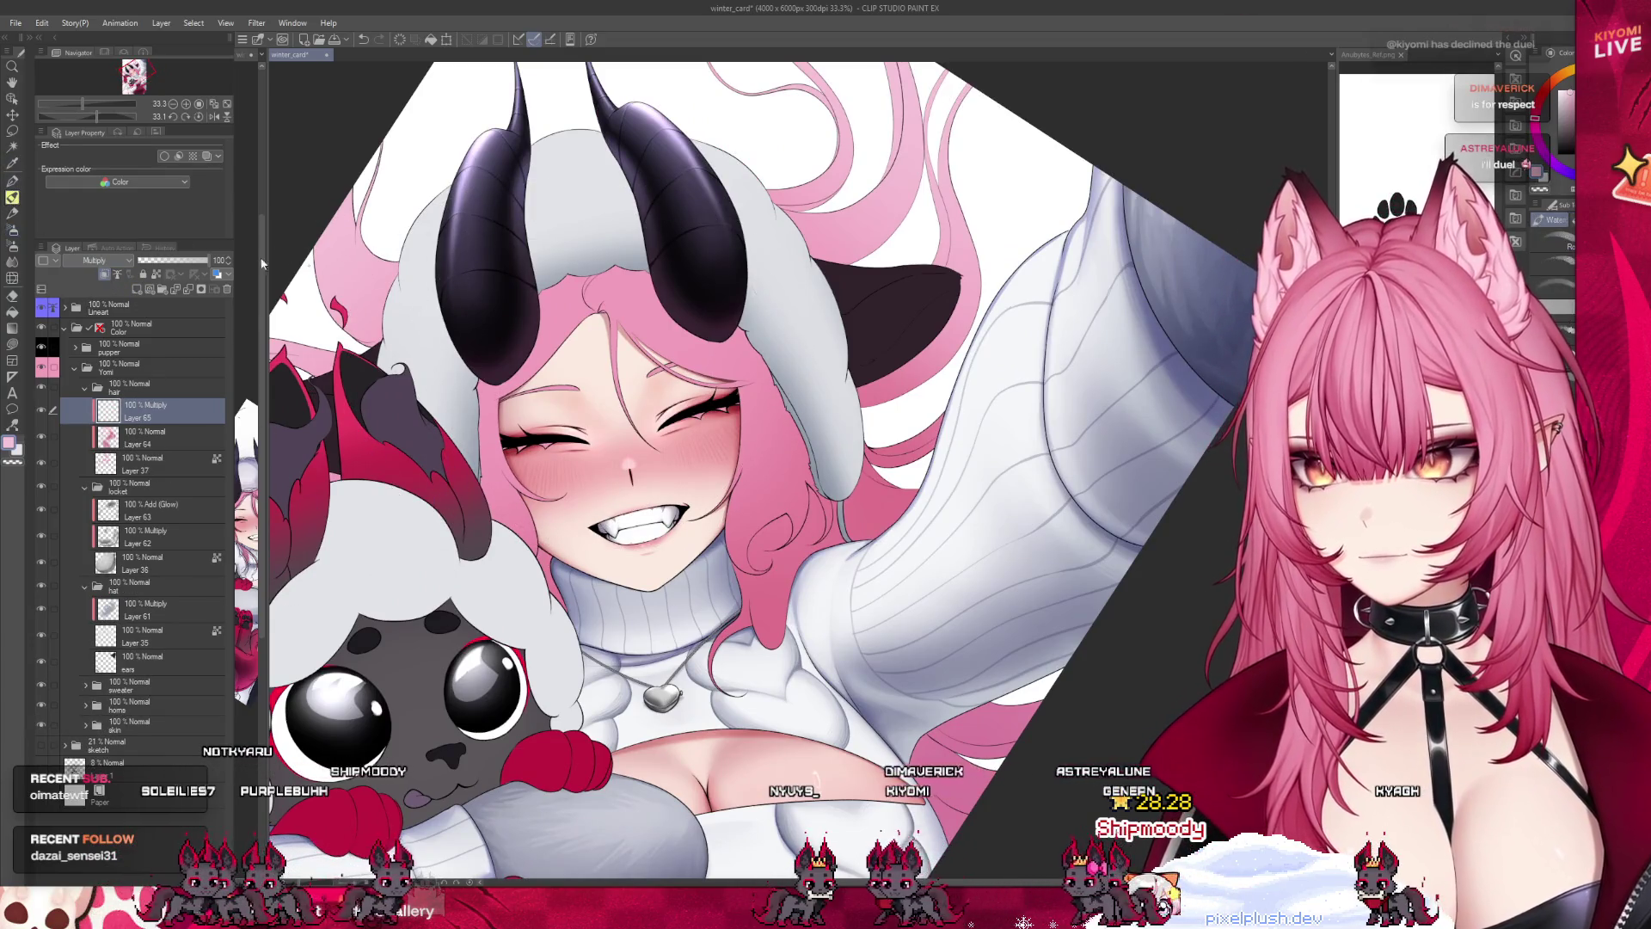
scroll(533, 284, "up", 1)
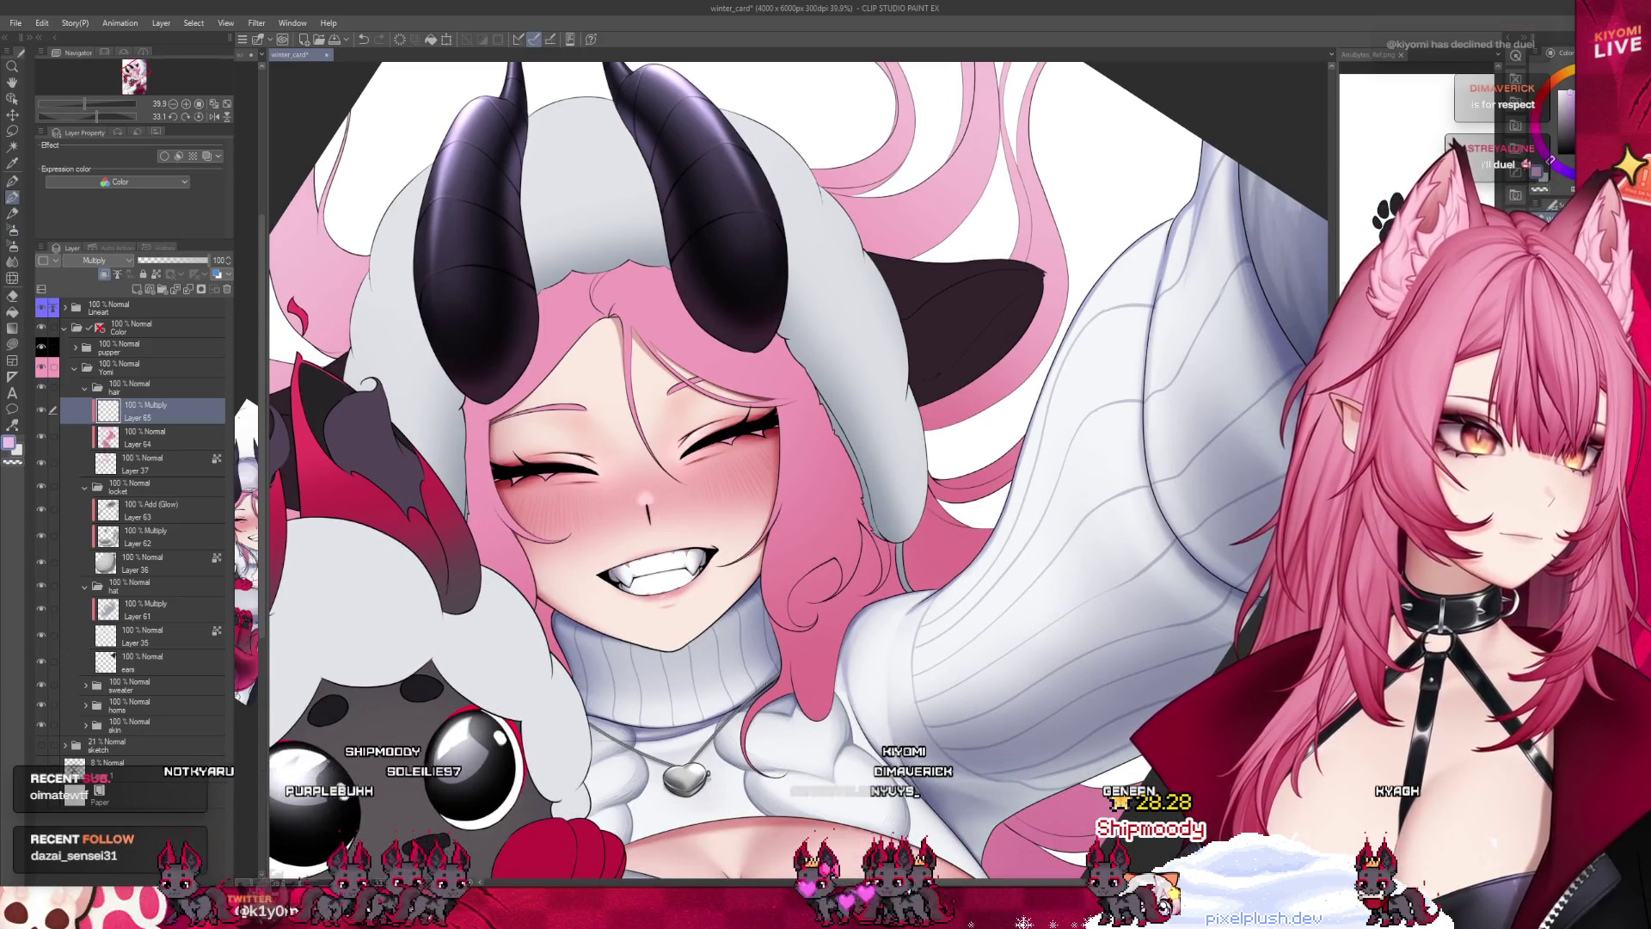
scroll(425, 401, "up", 1)
scroll(426, 402, "up", 1)
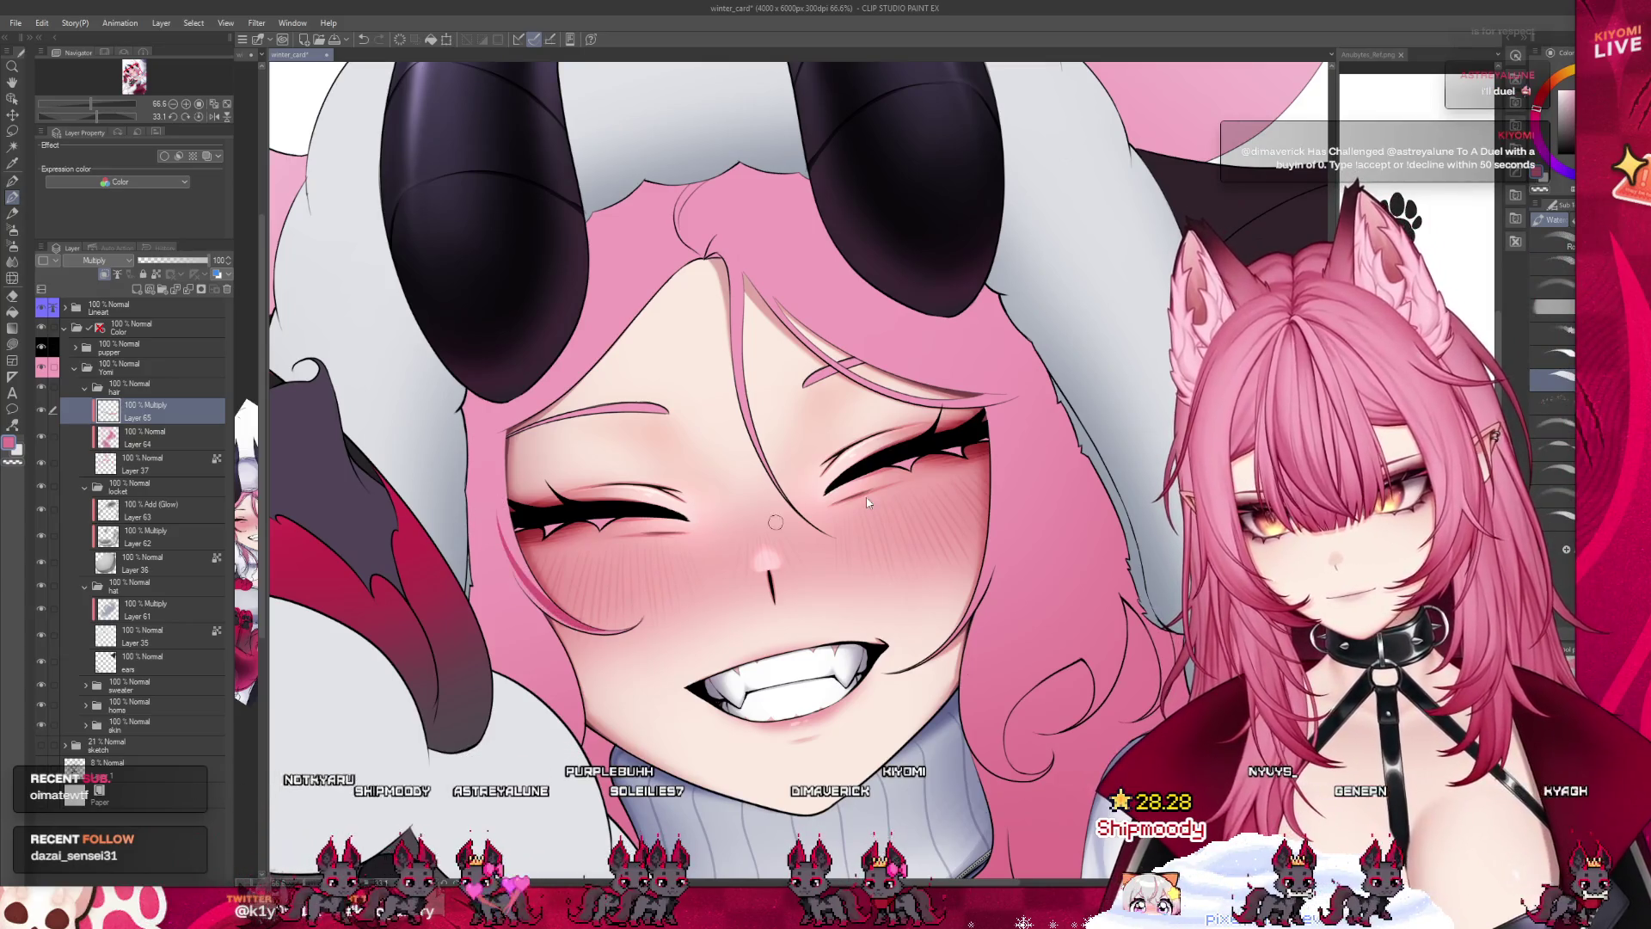
Enlarge the brush and airbrush soft shading across the girl's face on Layer 65.
key("]")
key("]")
key("]")
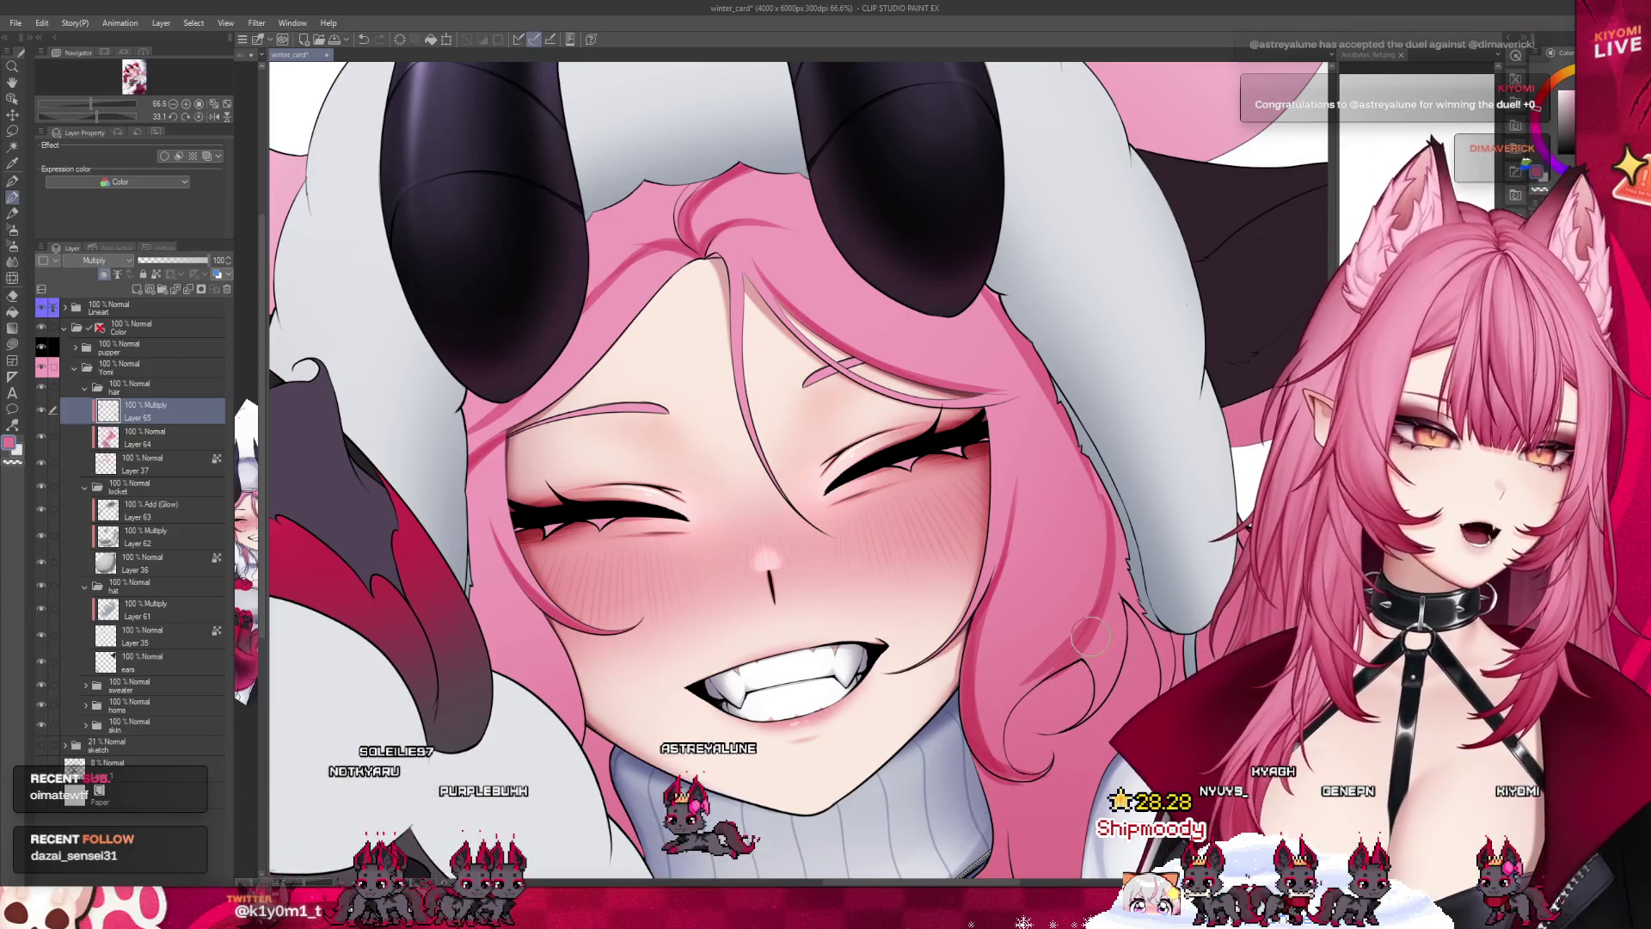
scroll(610, 351, "down", 1)
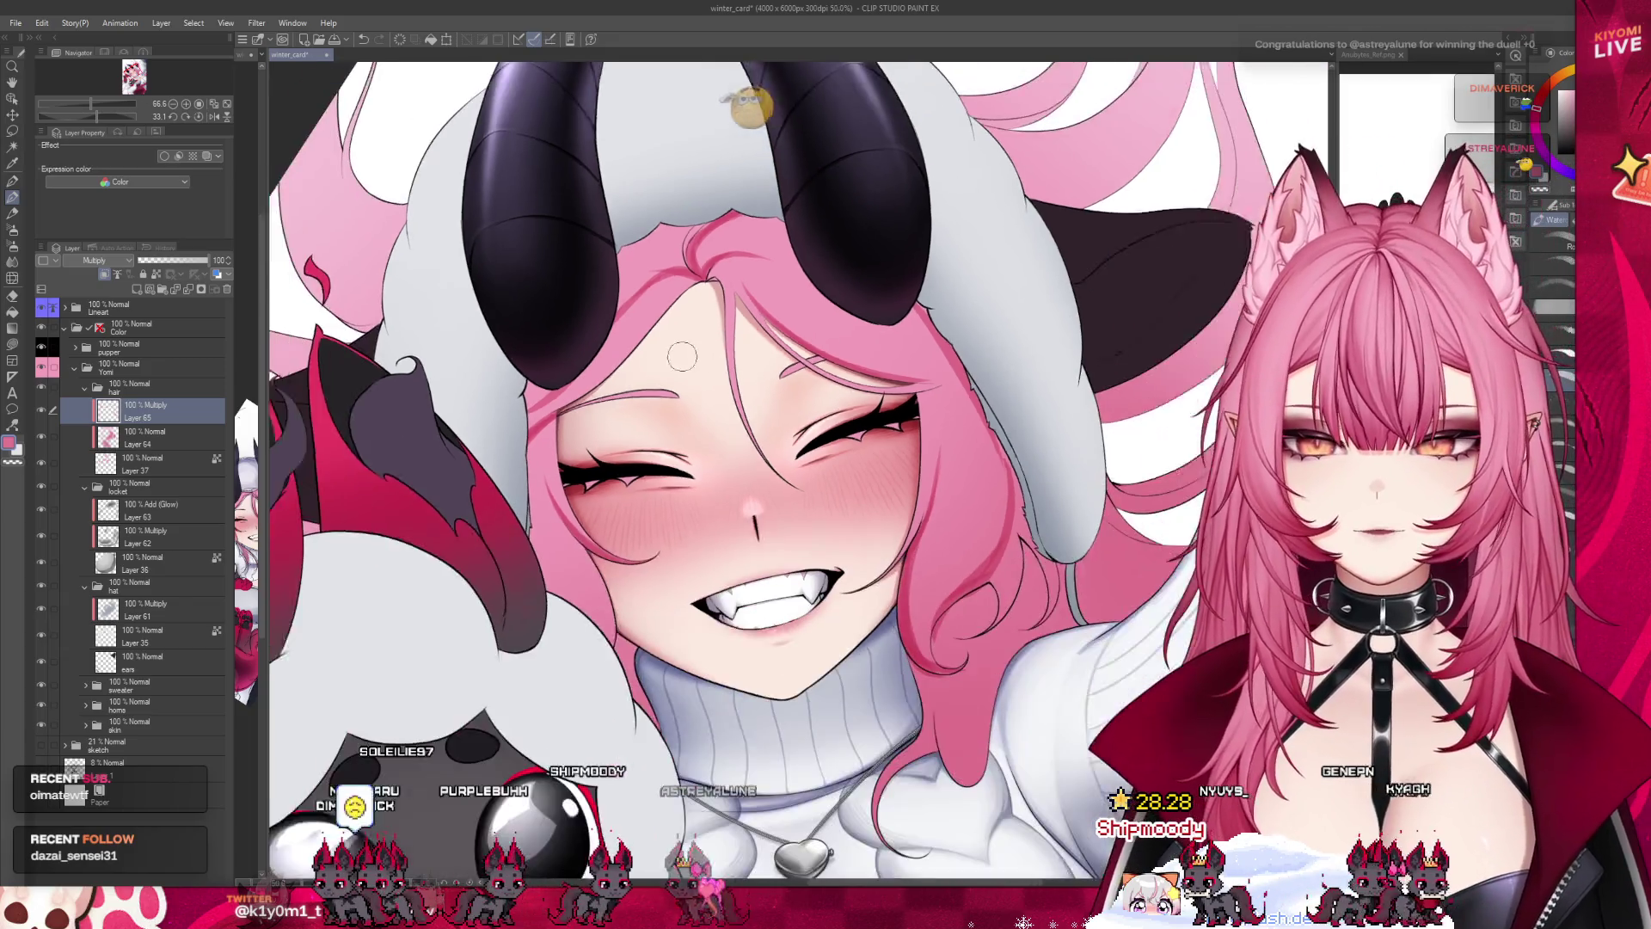
scroll(611, 351, "down", 1)
scroll(610, 350, "up", 1)
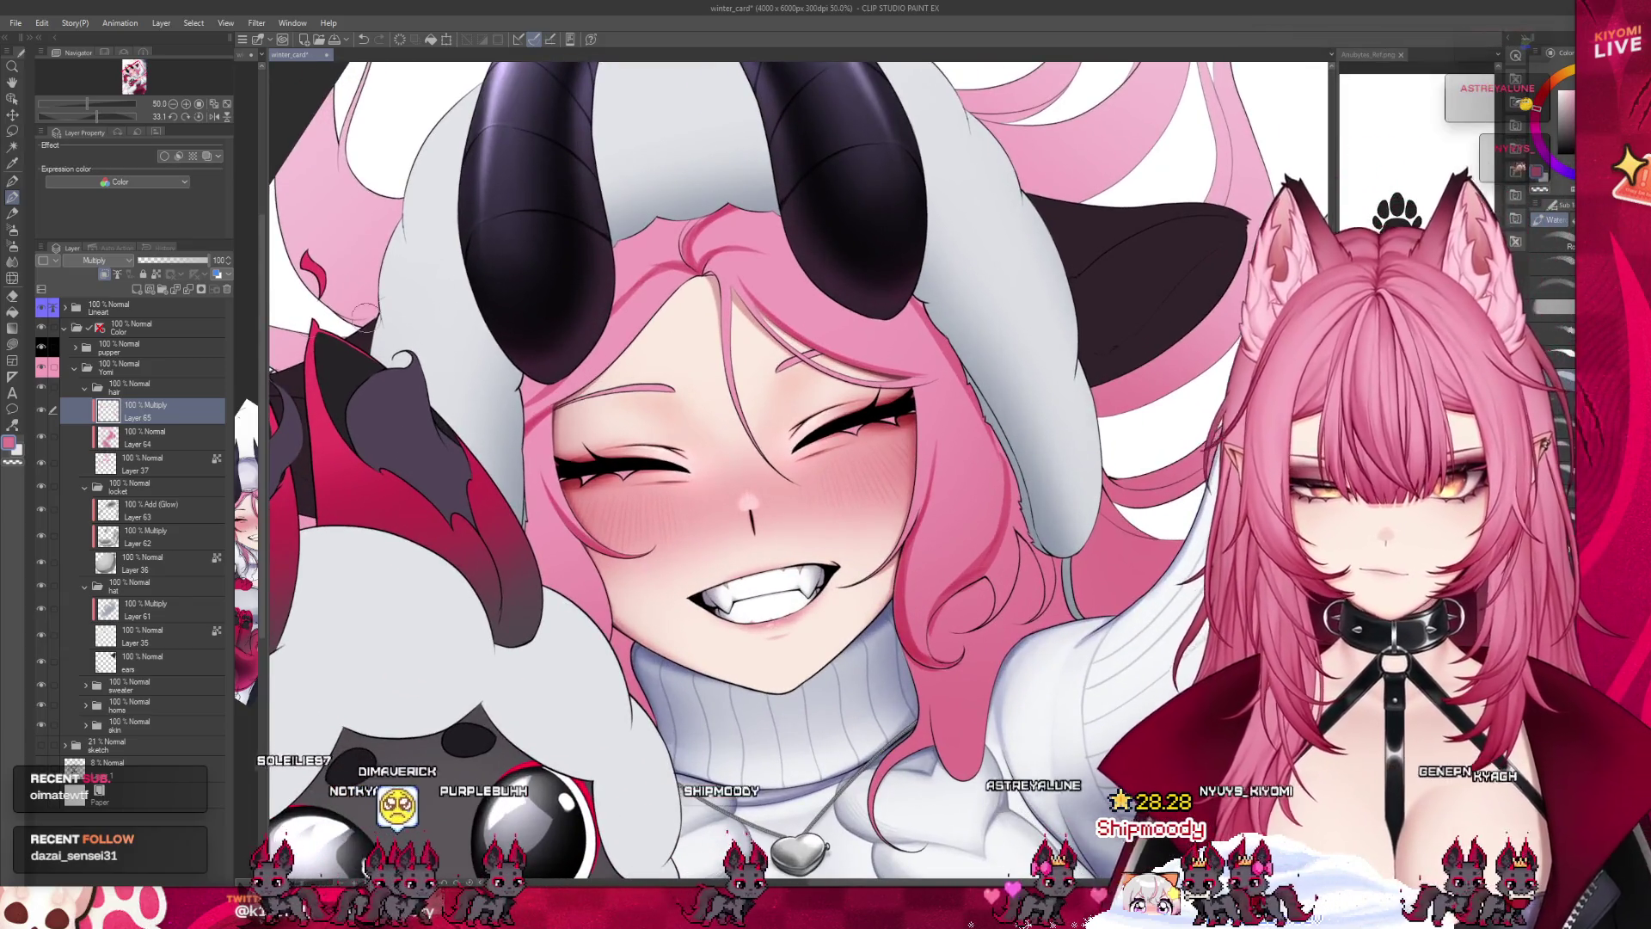
Lower Layer 65's opacity to 61% and zoom out to review the softened face shading.
left_click(181, 260)
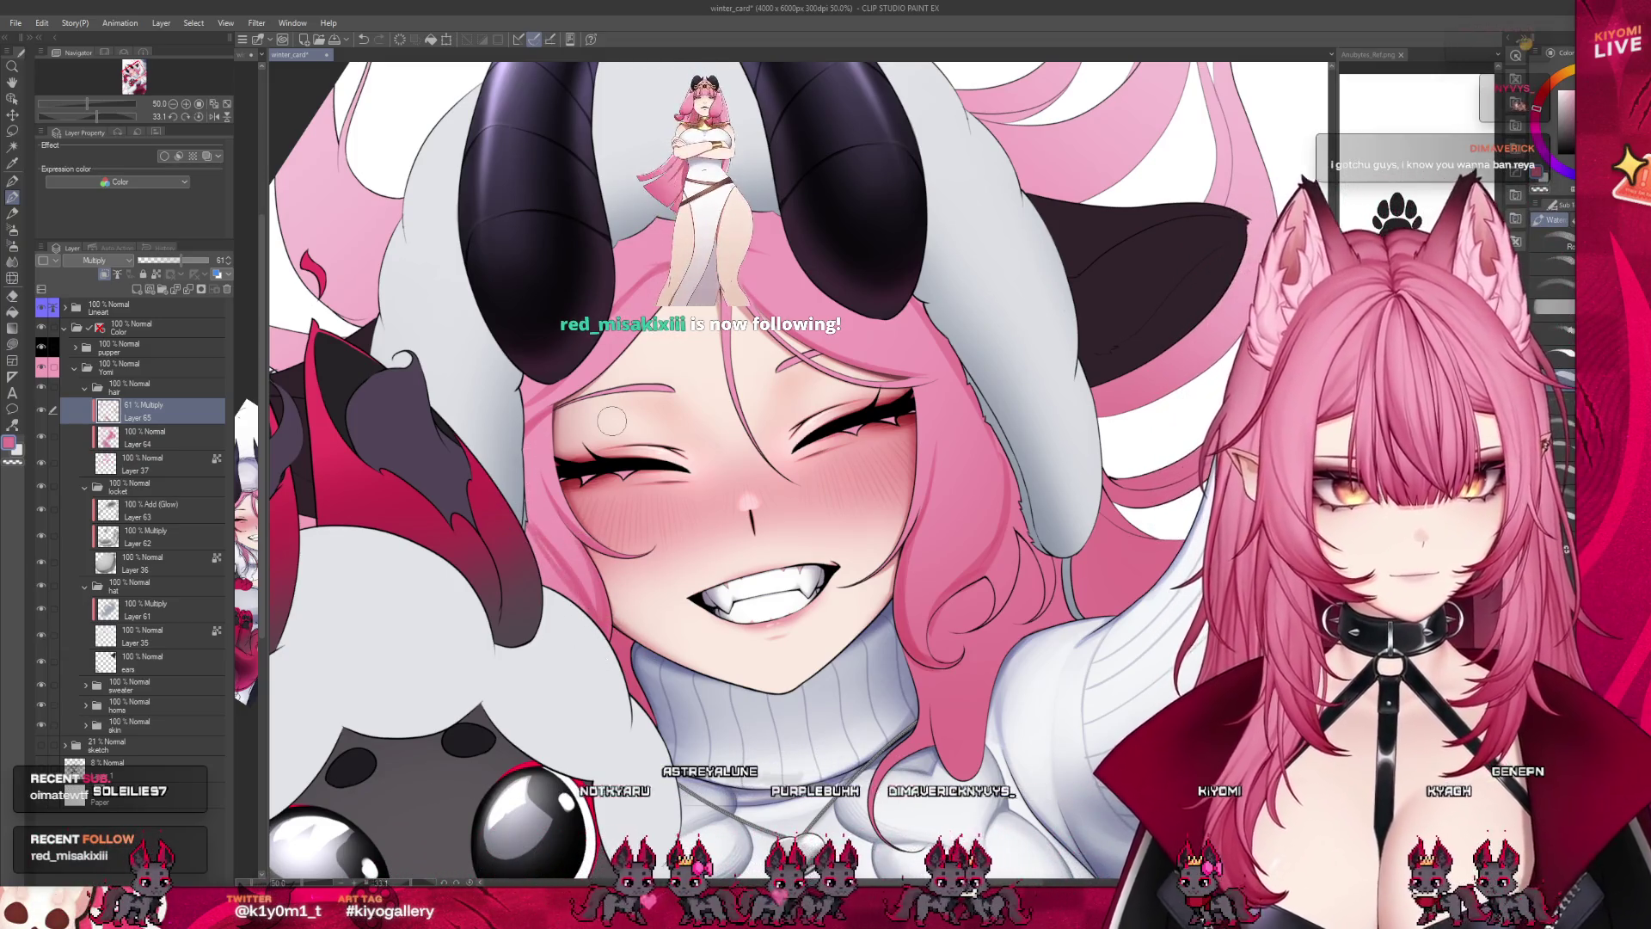
key("ctrl+minus")
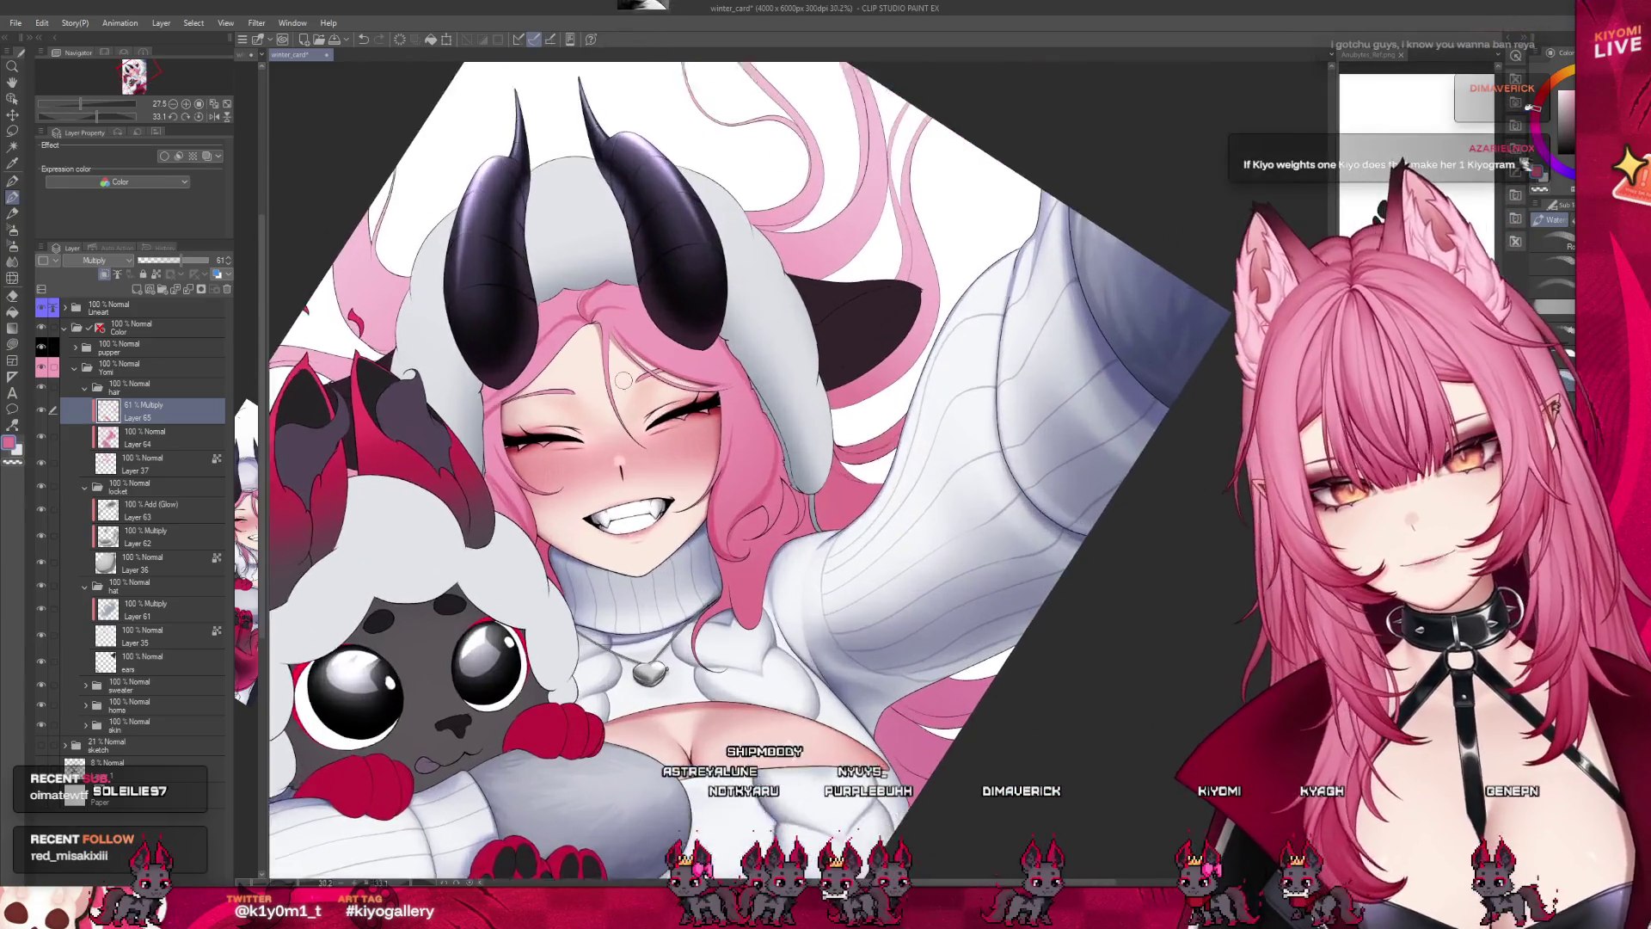
key("ctrl+plus")
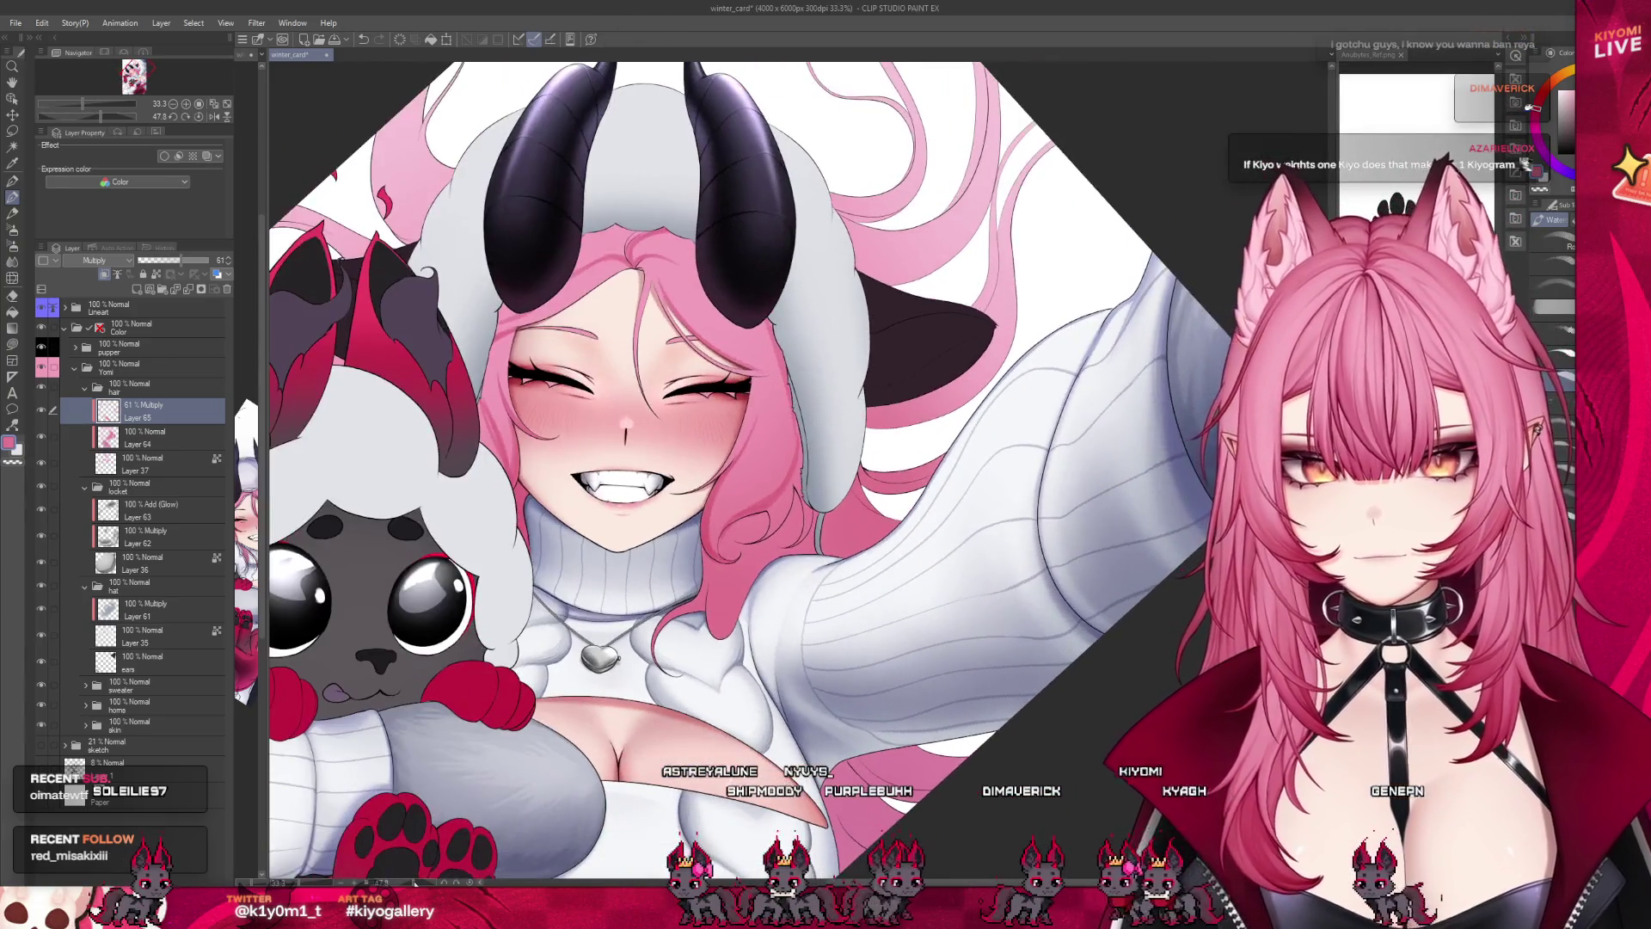
key("ctrl+minus")
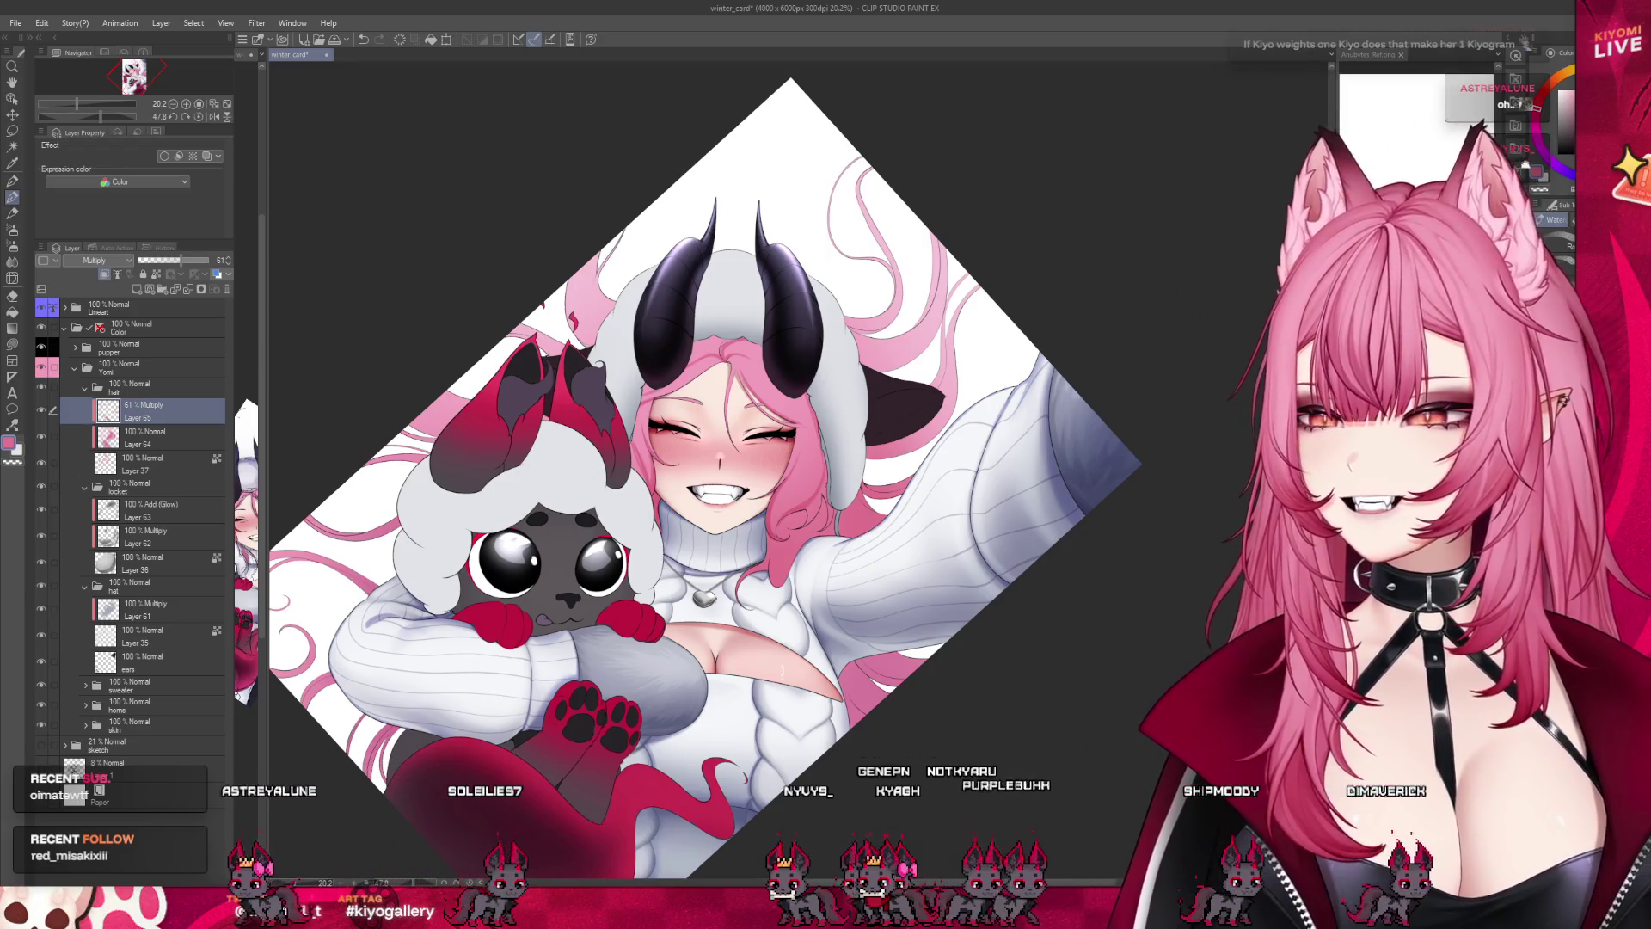
key("ctrl+plus")
scroll(741, 339, "up", 1)
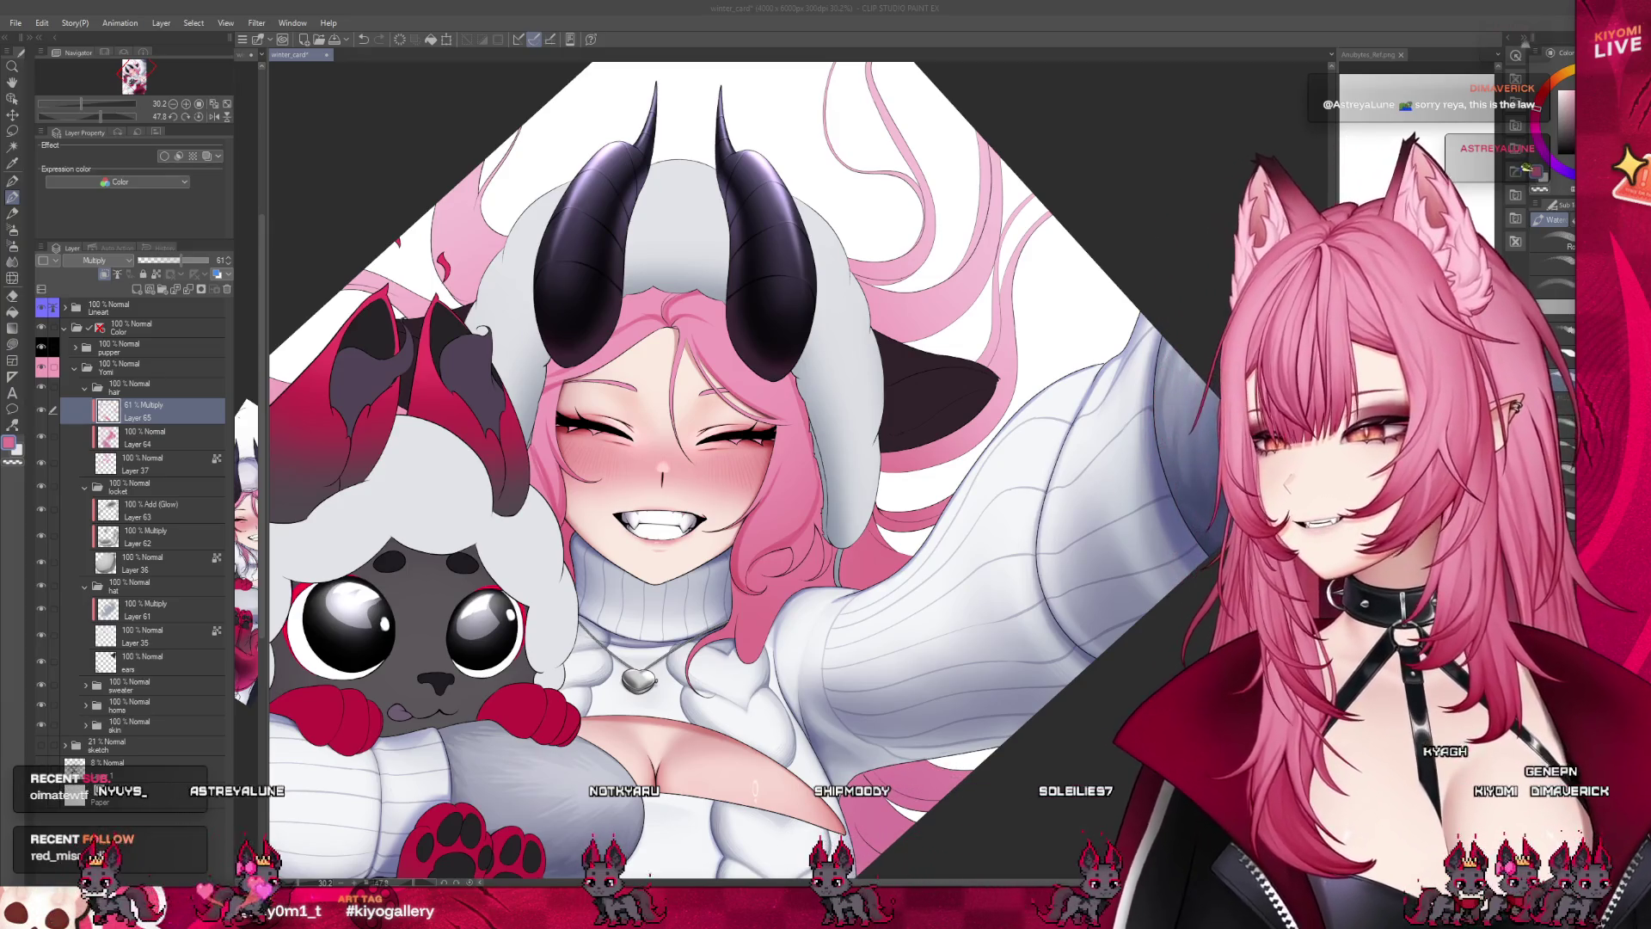
left_click(327, 108)
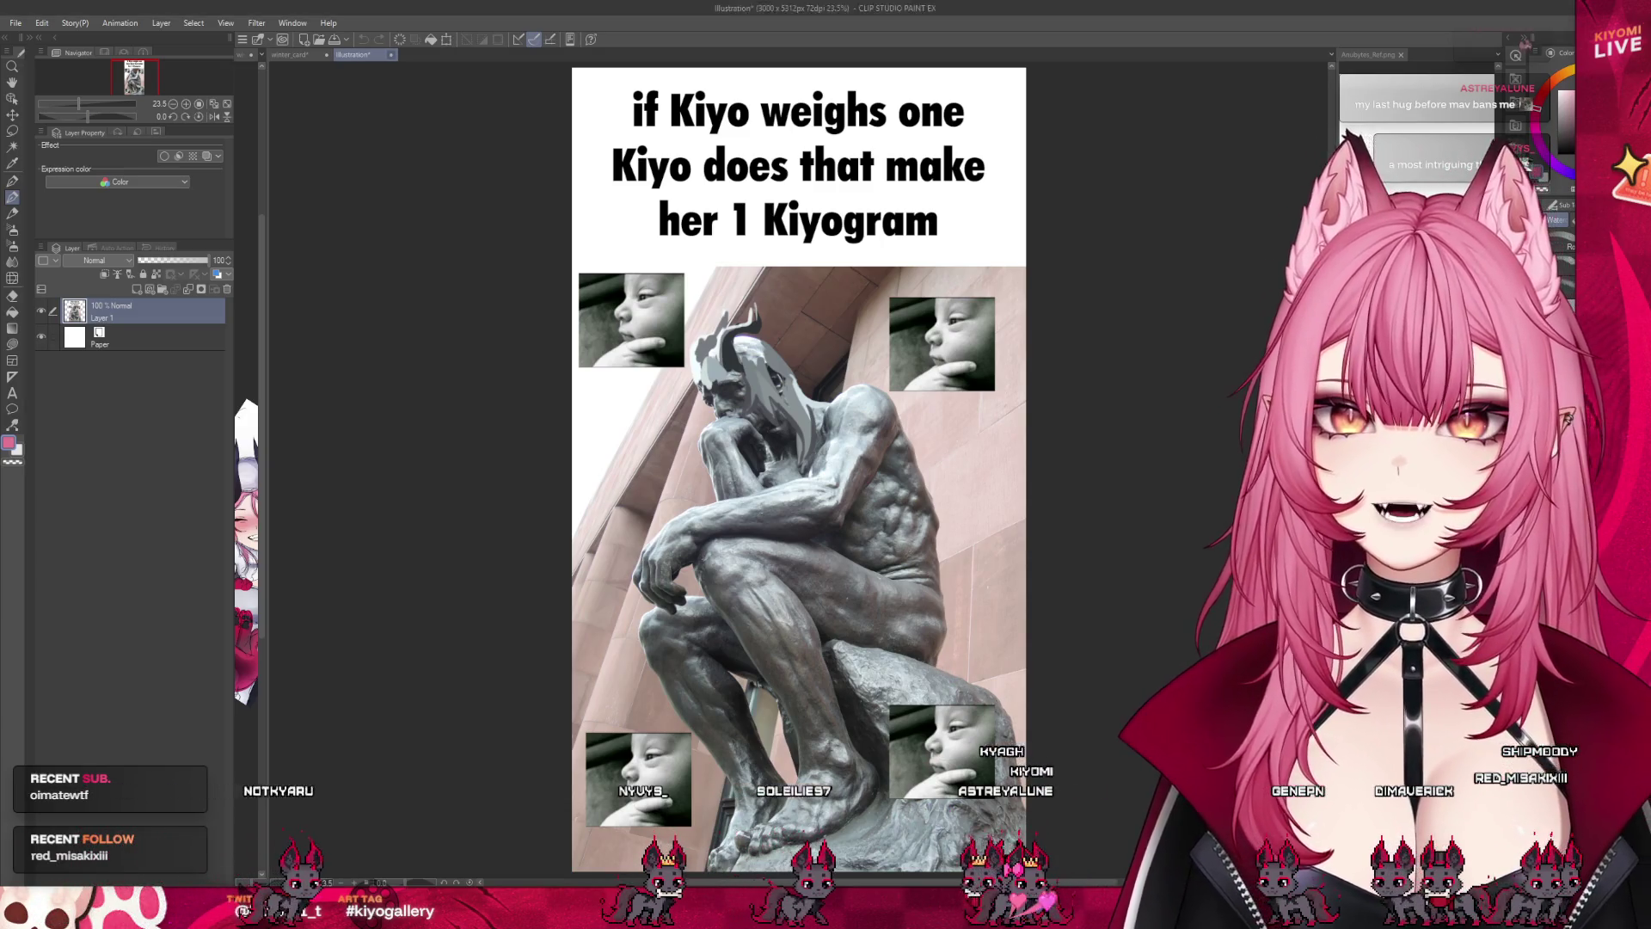
key("ctrl+w")
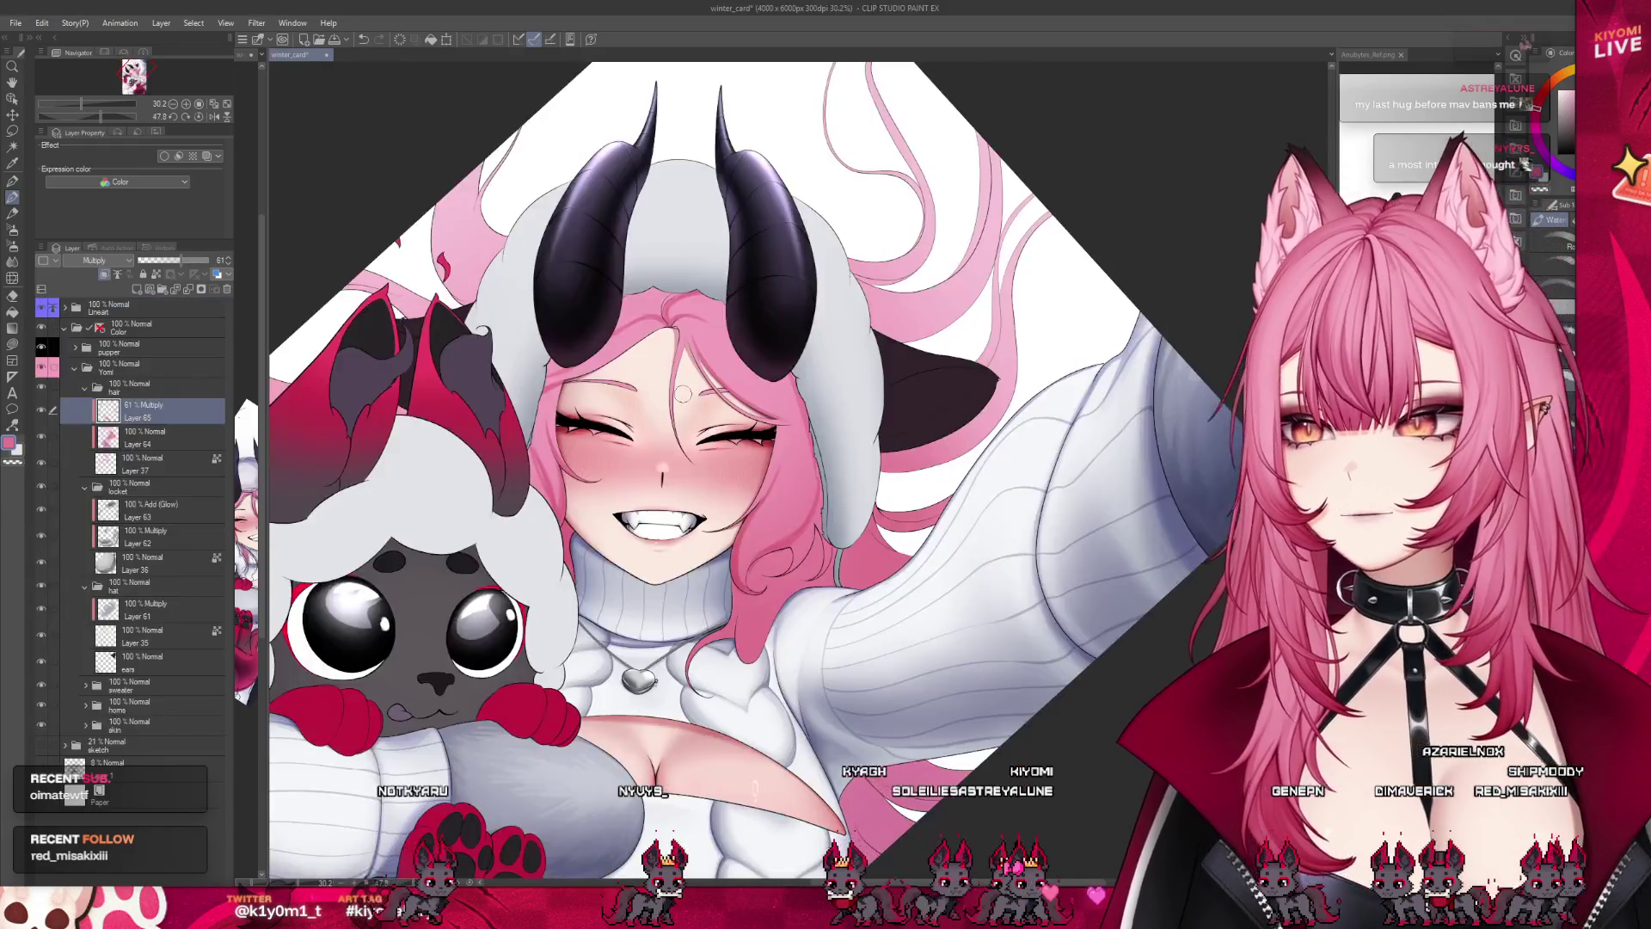
scroll(689, 397, "down", 2)
scroll(681, 351, "up", 4)
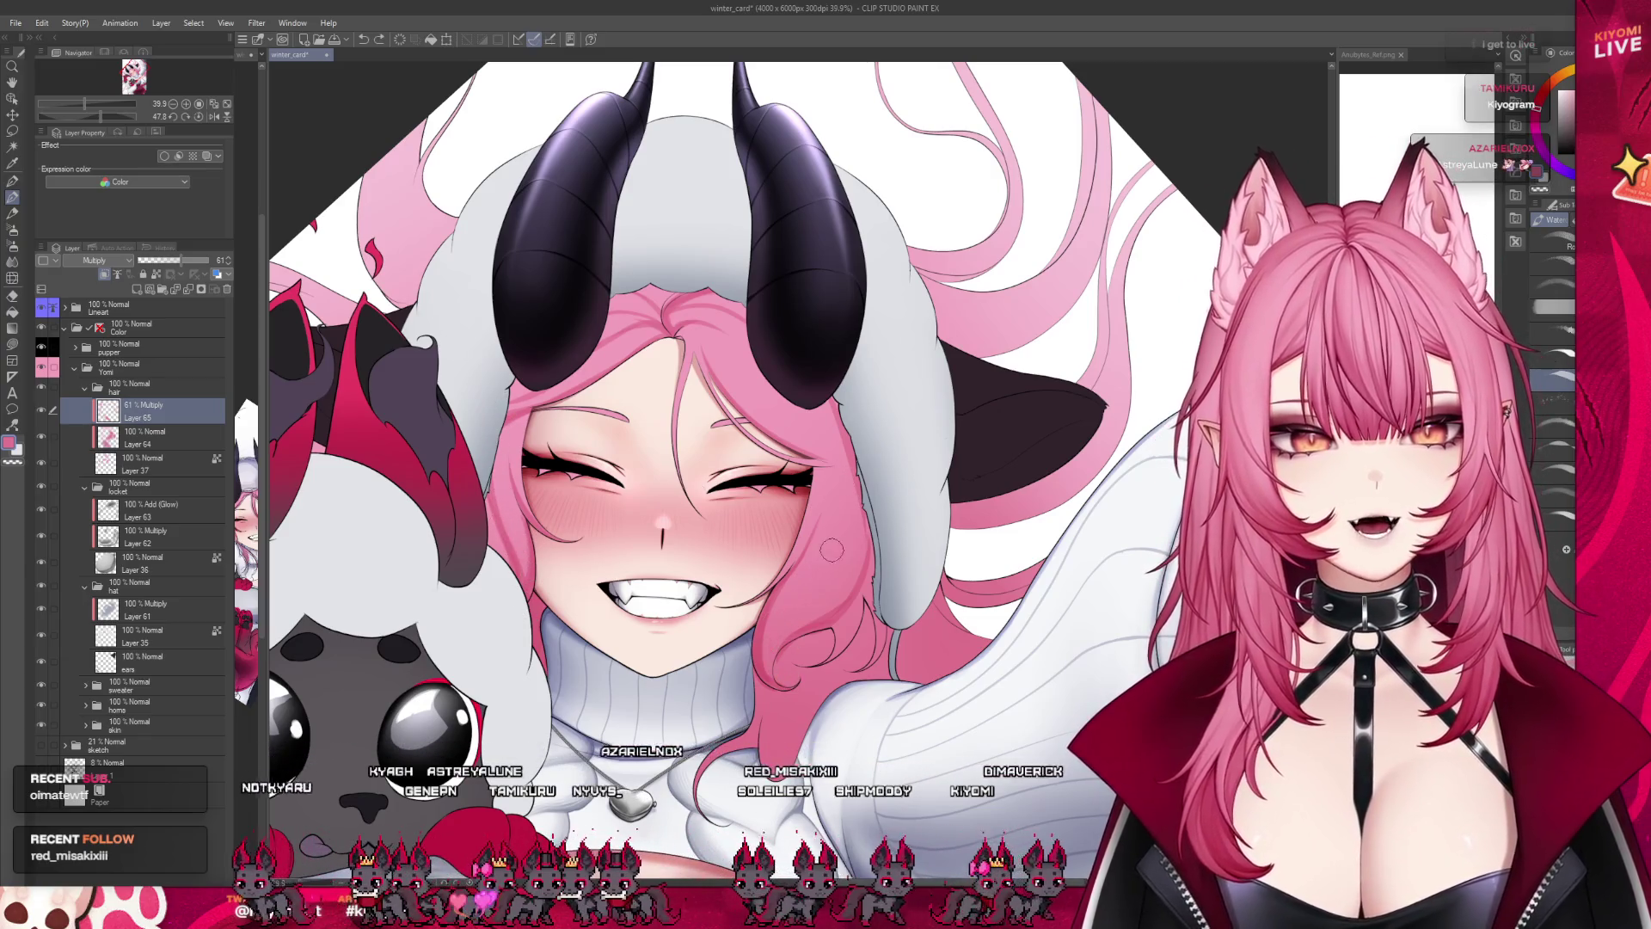
scroll(679, 447, "down", 3)
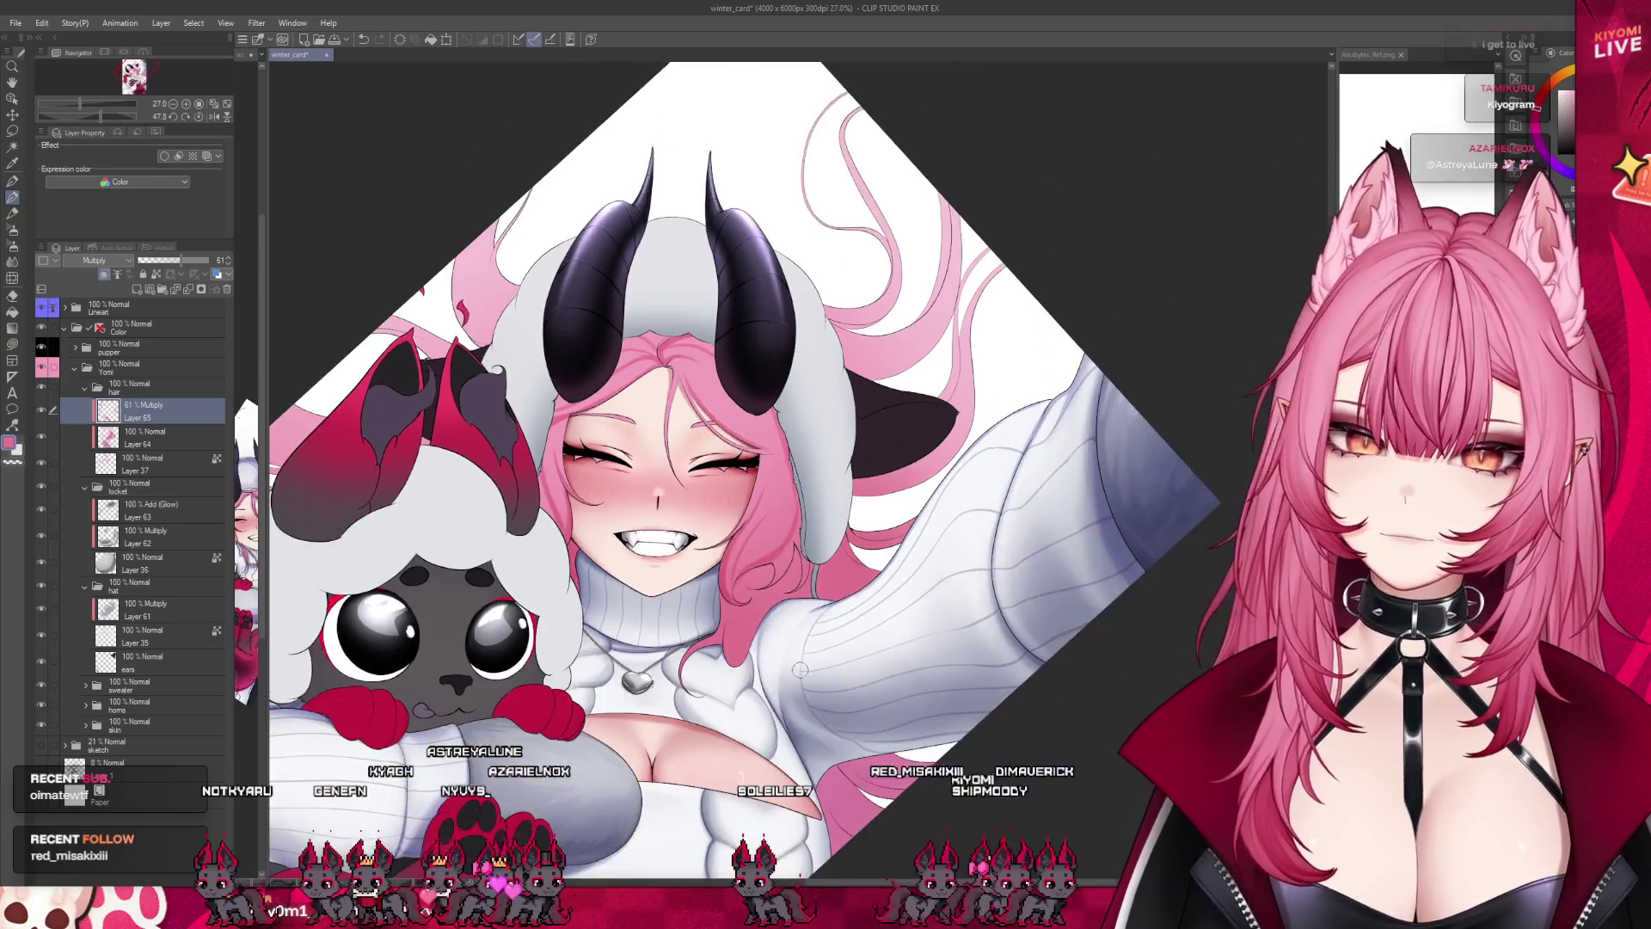
scroll(753, 578, "up", 2)
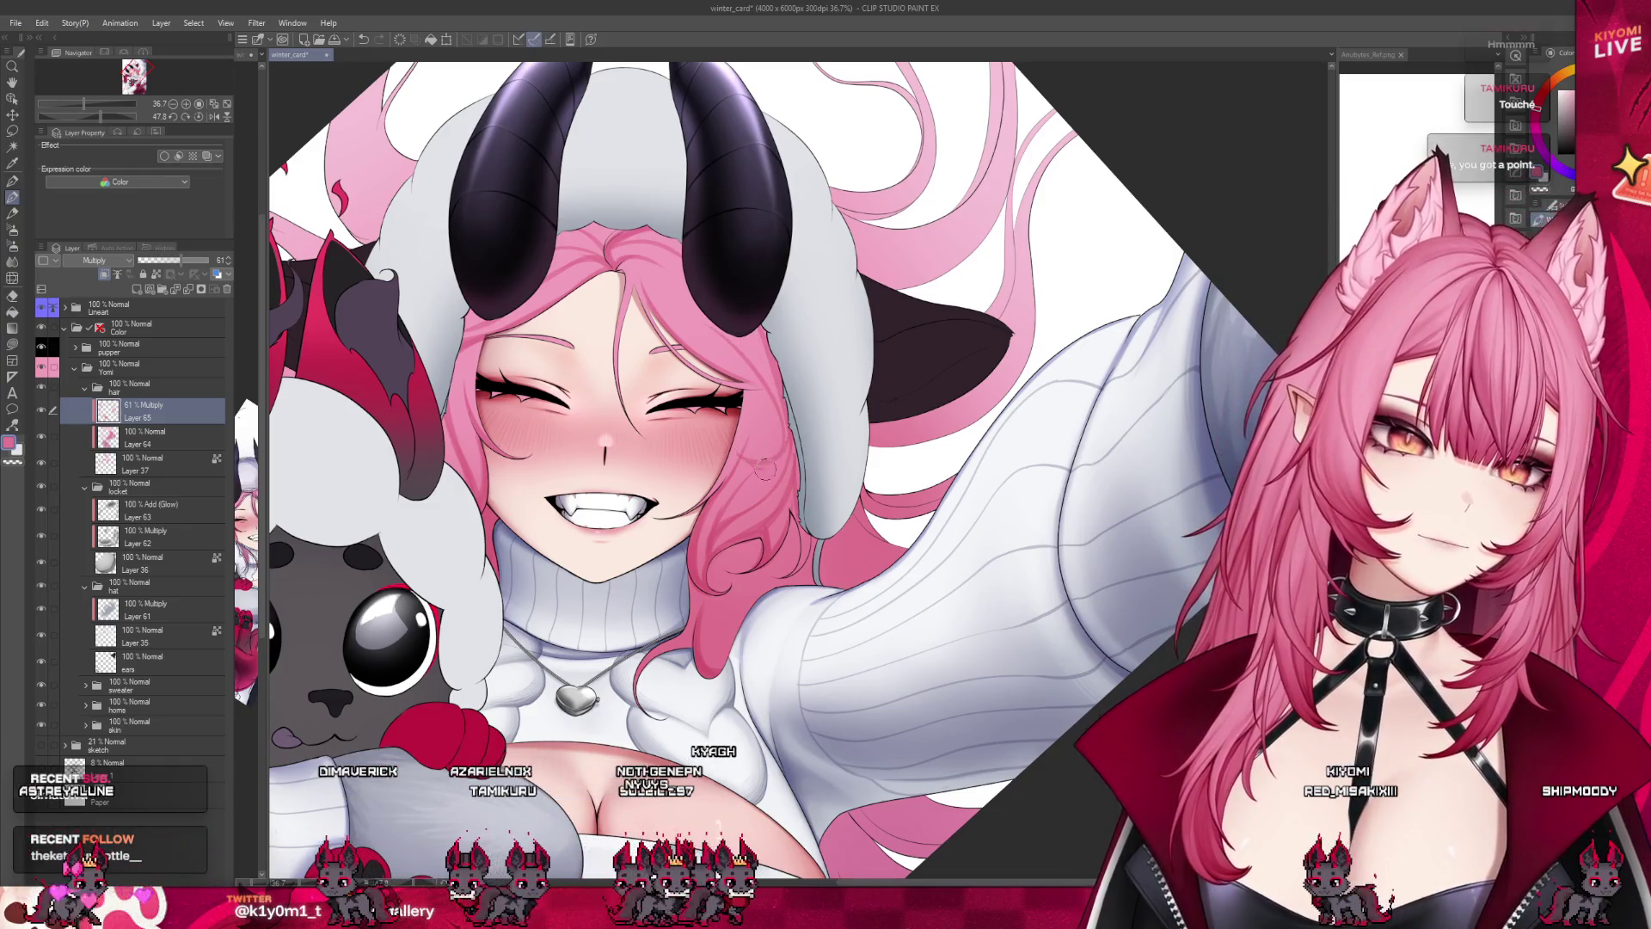
scroll(759, 468, "down", 3)
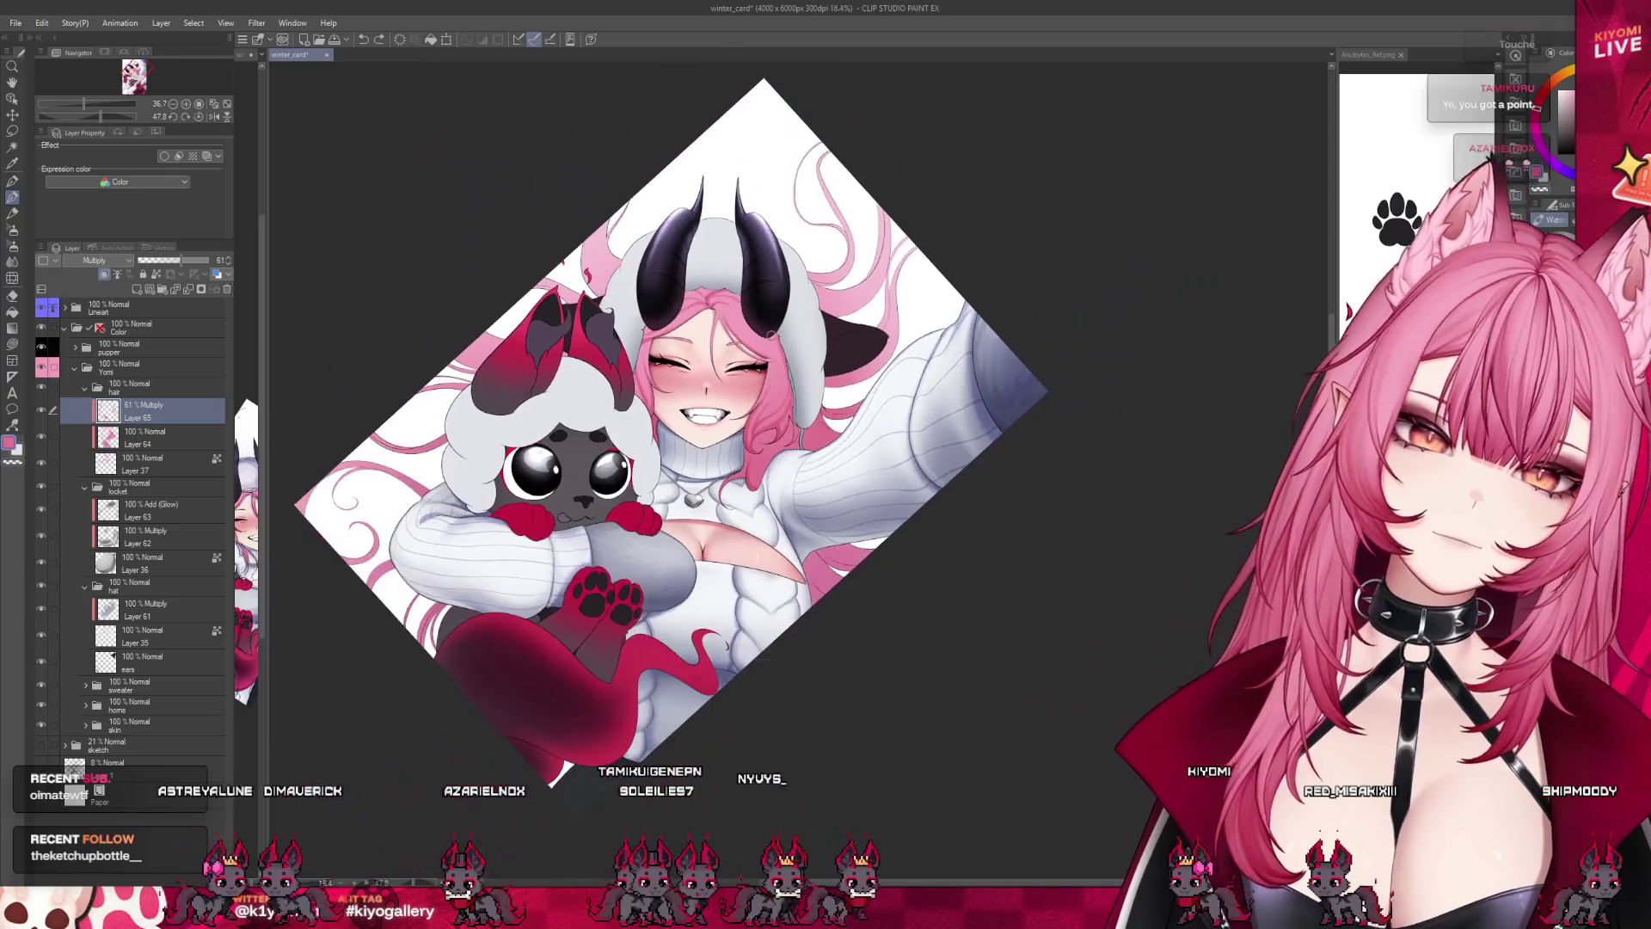
scroll(763, 324, "up", 2)
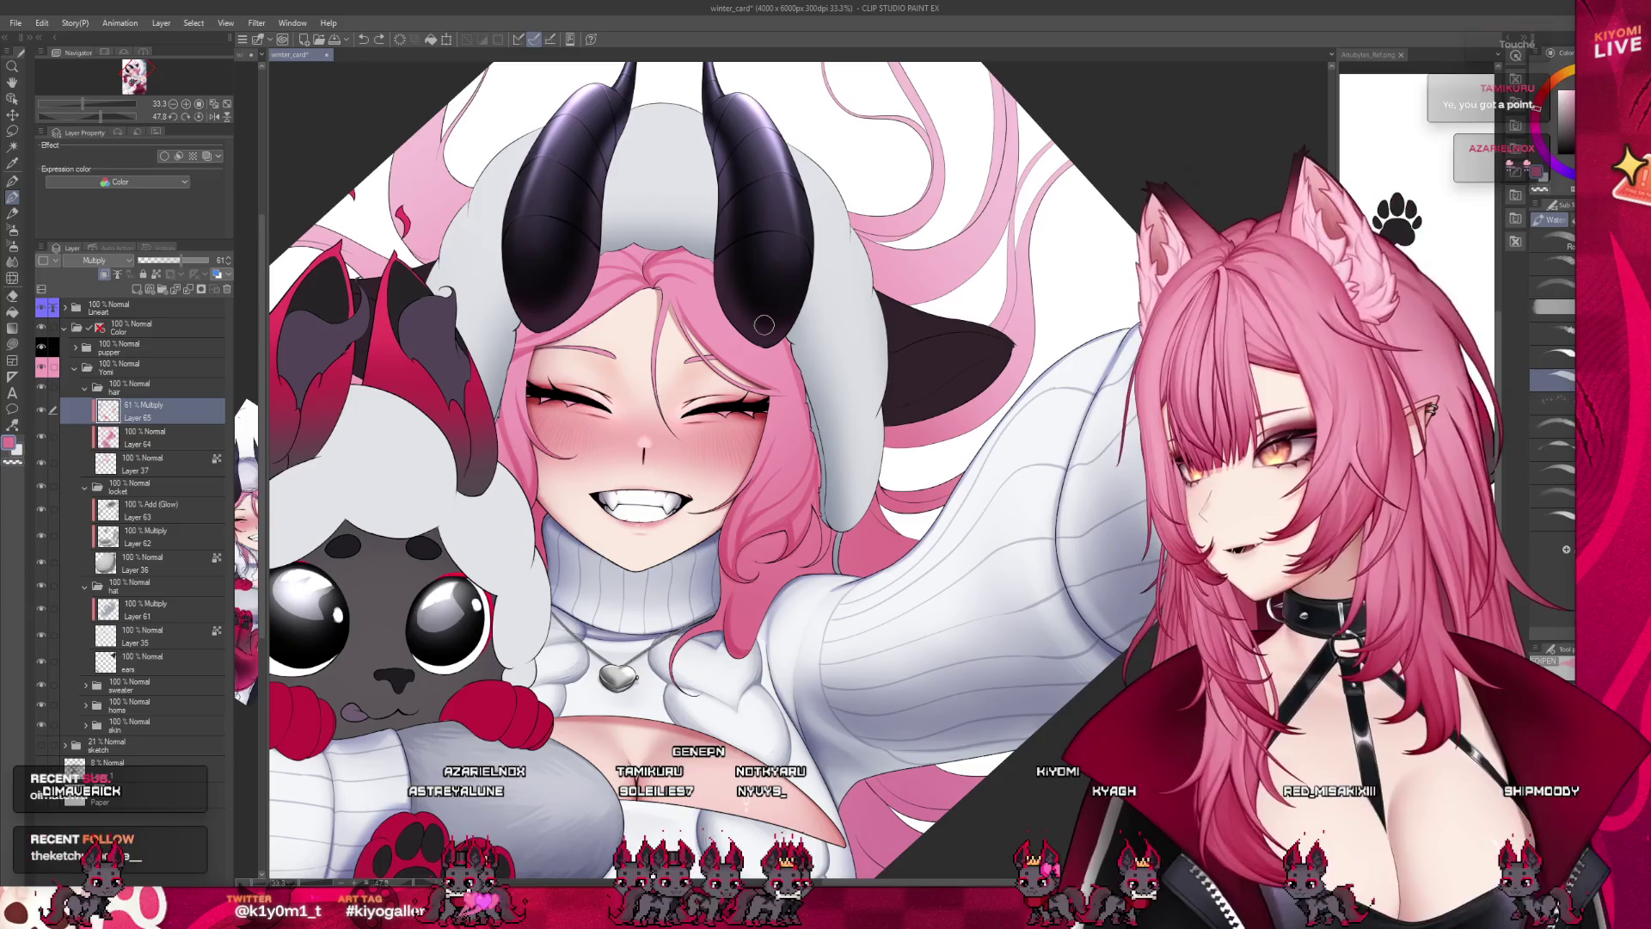
scroll(746, 354, "up", 2)
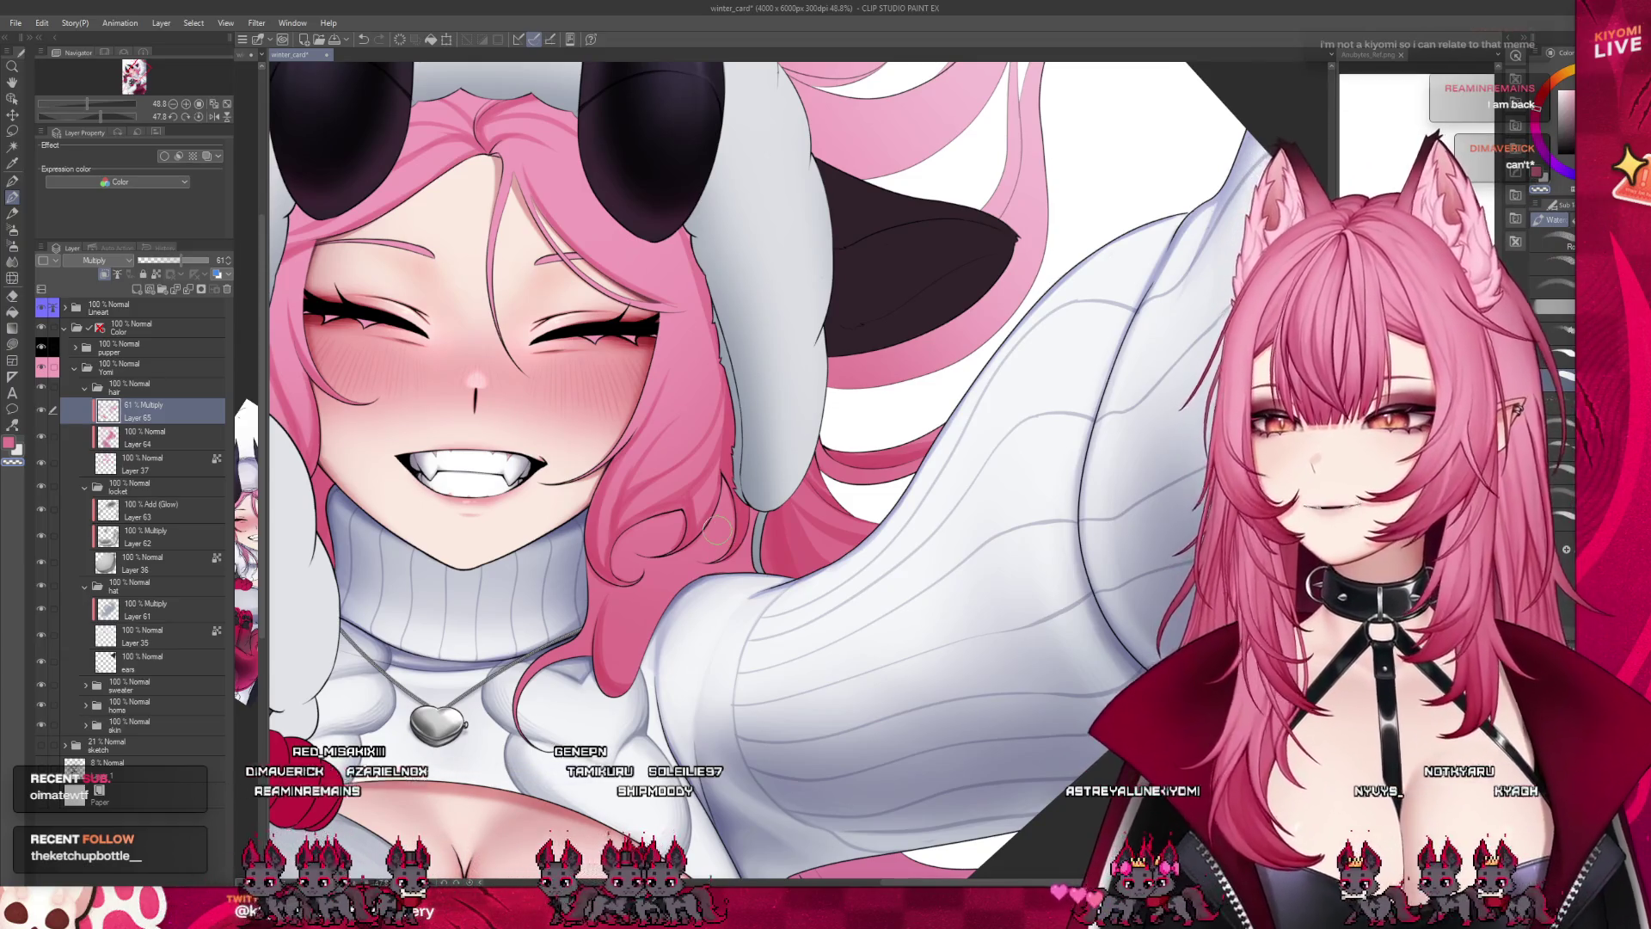
scroll(716, 529, "down", 2)
scroll(716, 529, "down", 2)
scroll(487, 209, "up", 1)
scroll(487, 209, "up", 2)
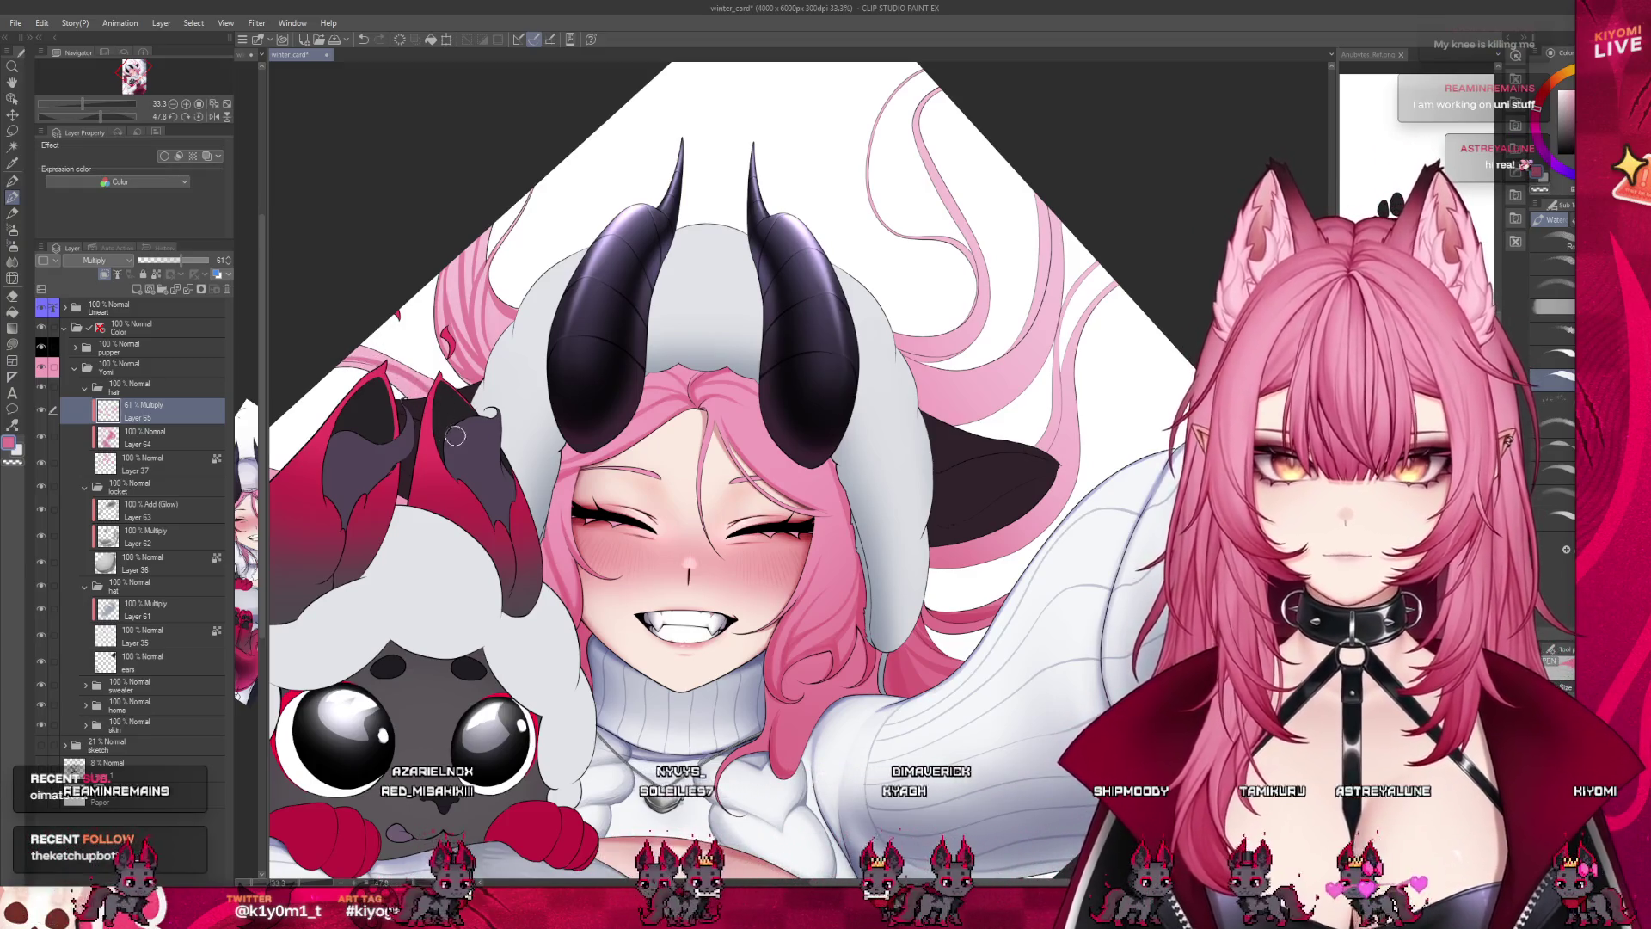
scroll(455, 436, "down", 2)
scroll(516, 387, "down", 2)
scroll(666, 312, "down", 1)
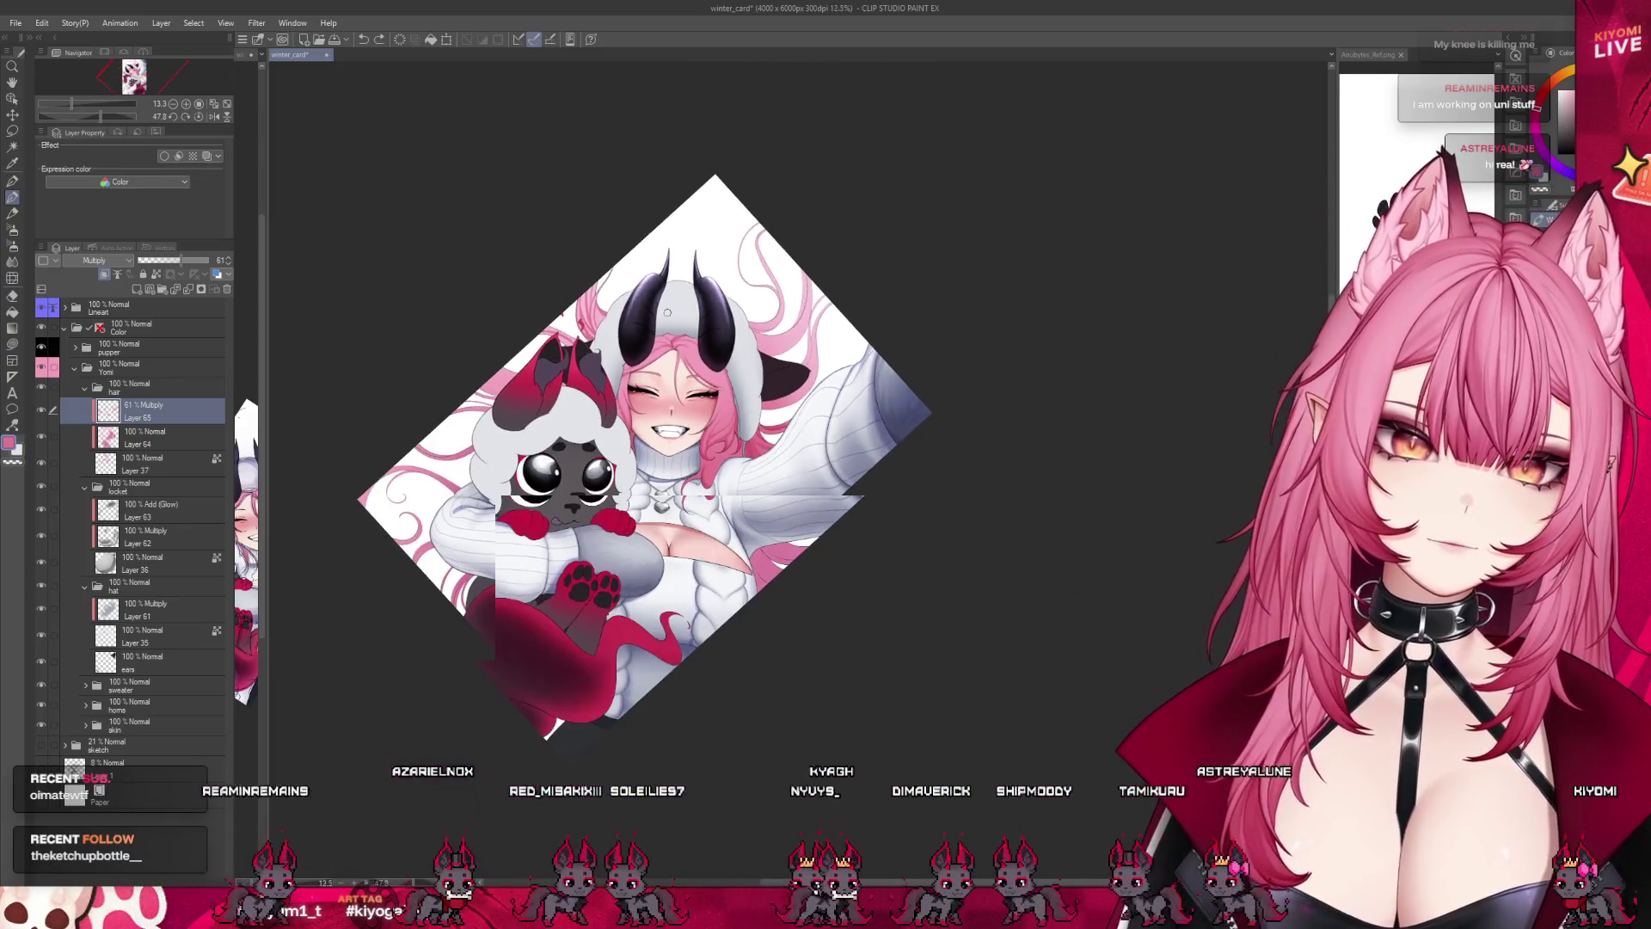
Clear the select-all selection and save winter_card with Ctrl+S.
scroll(736, 387, "up", 2)
scroll(666, 425, "up", 1)
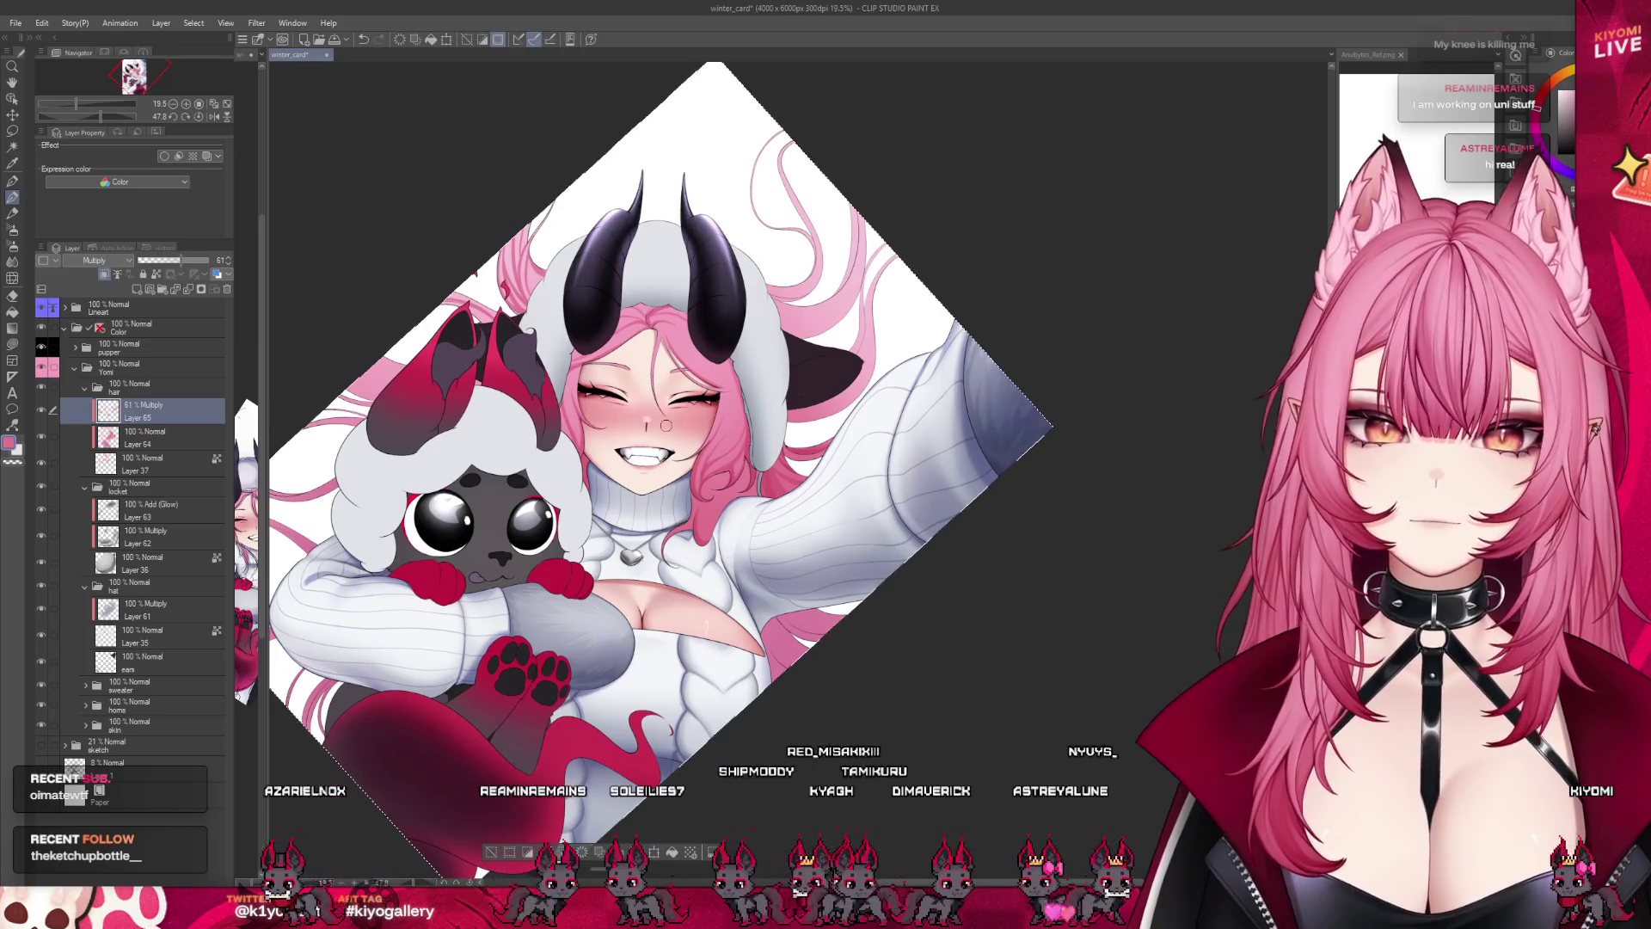
left_click(493, 853)
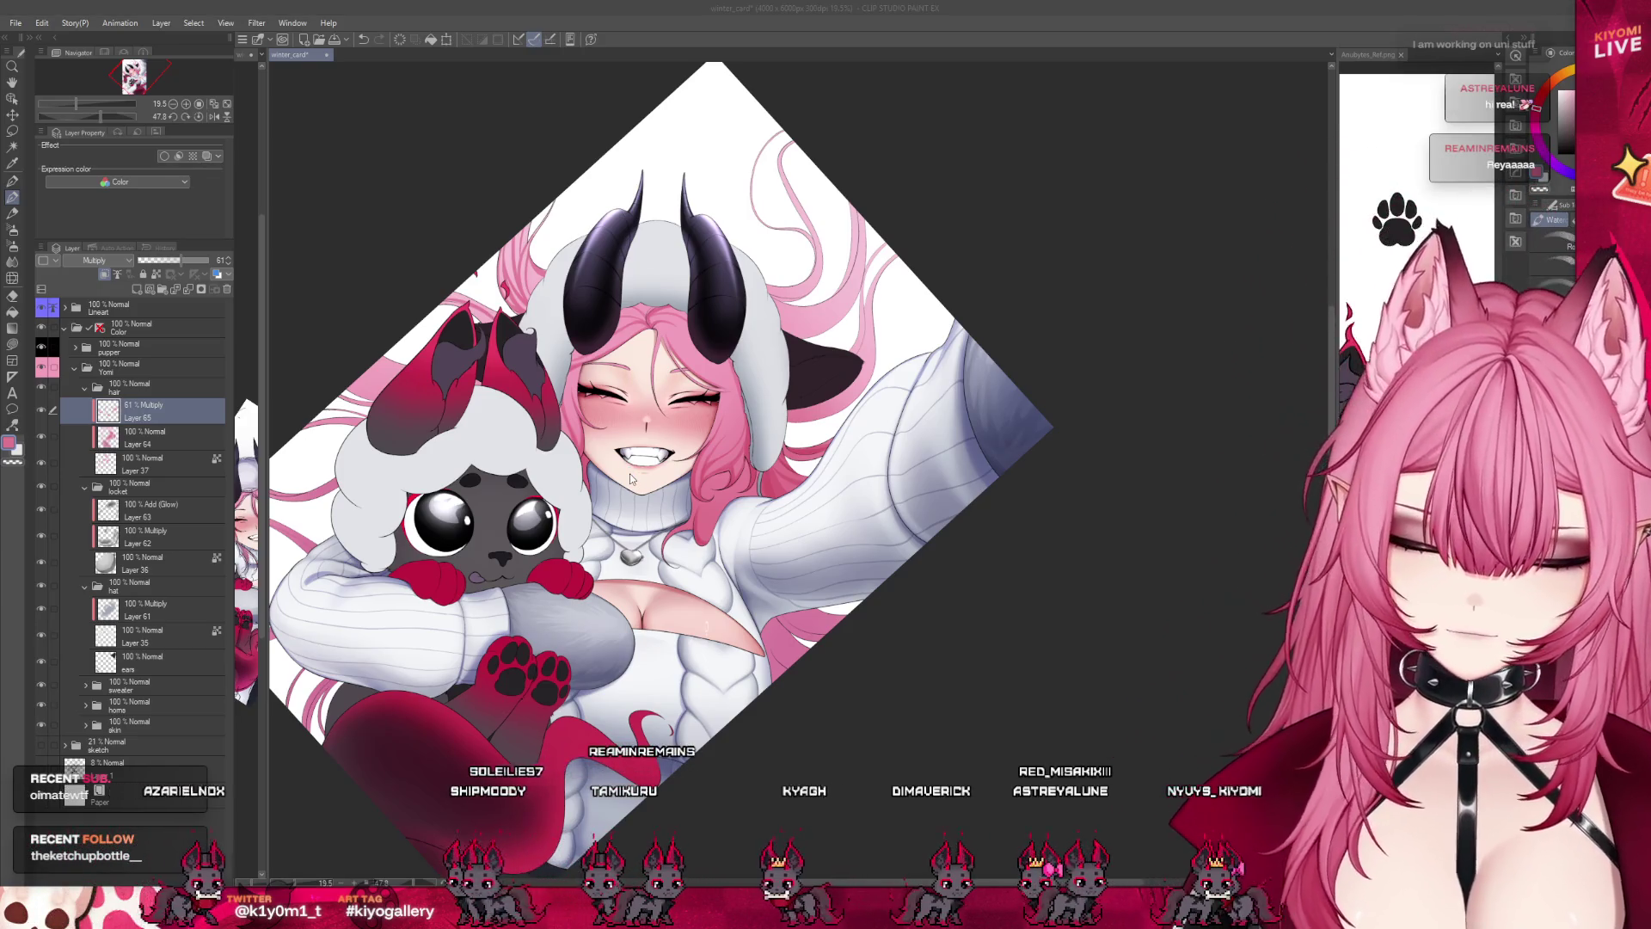
key("ctrl+s")
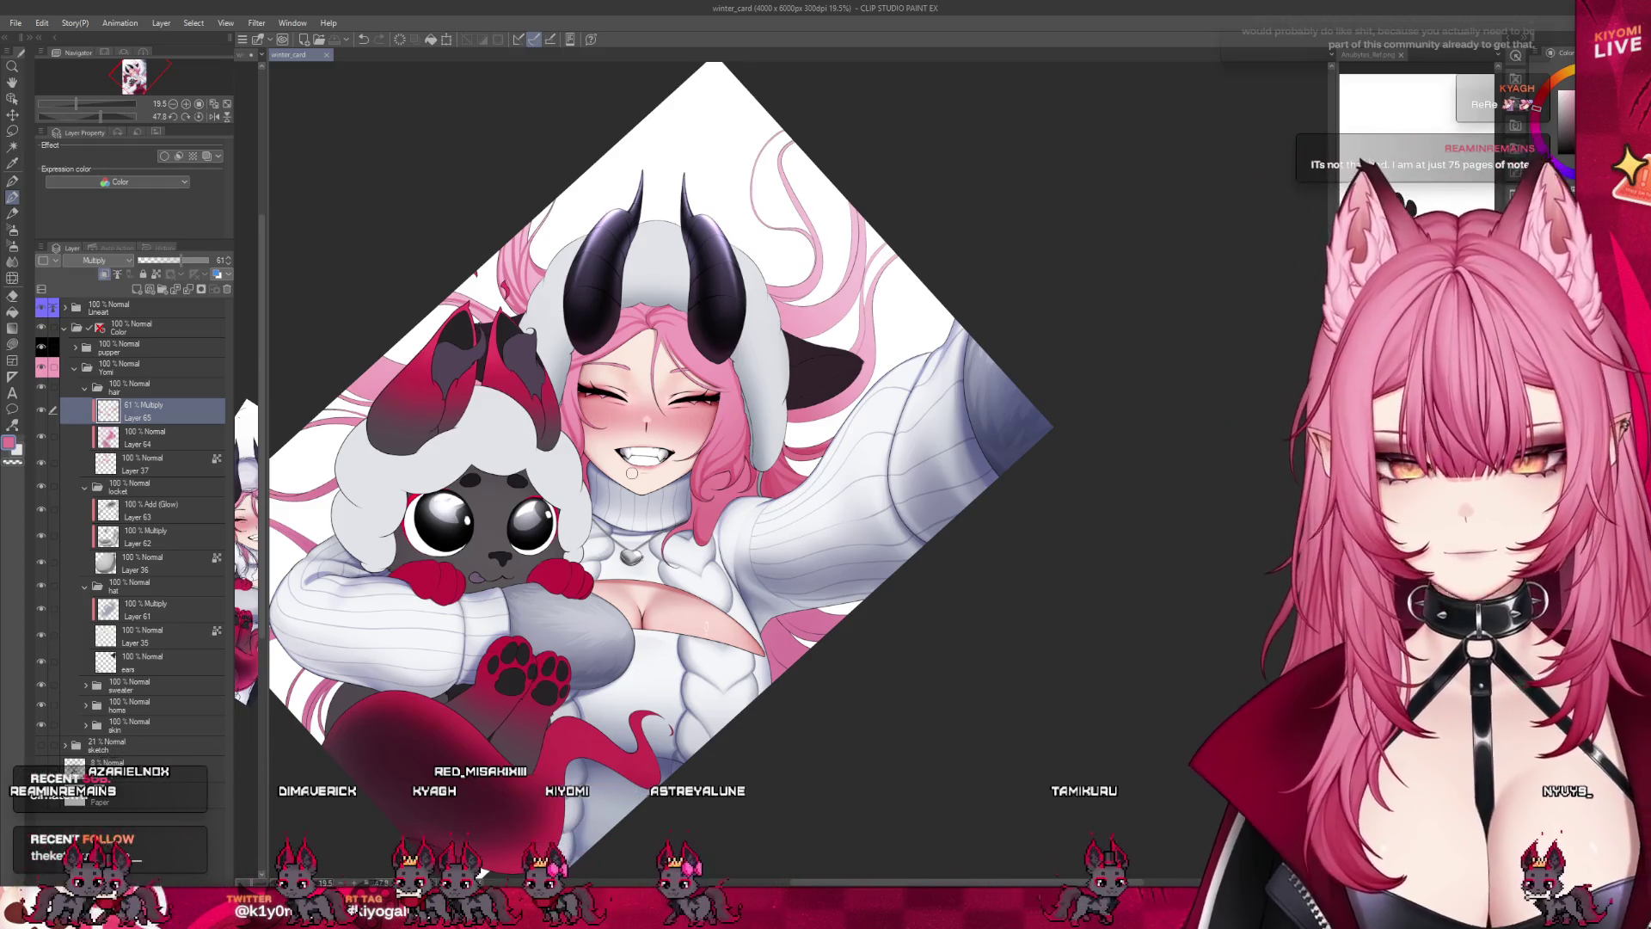
scroll(619, 361, "up", 5)
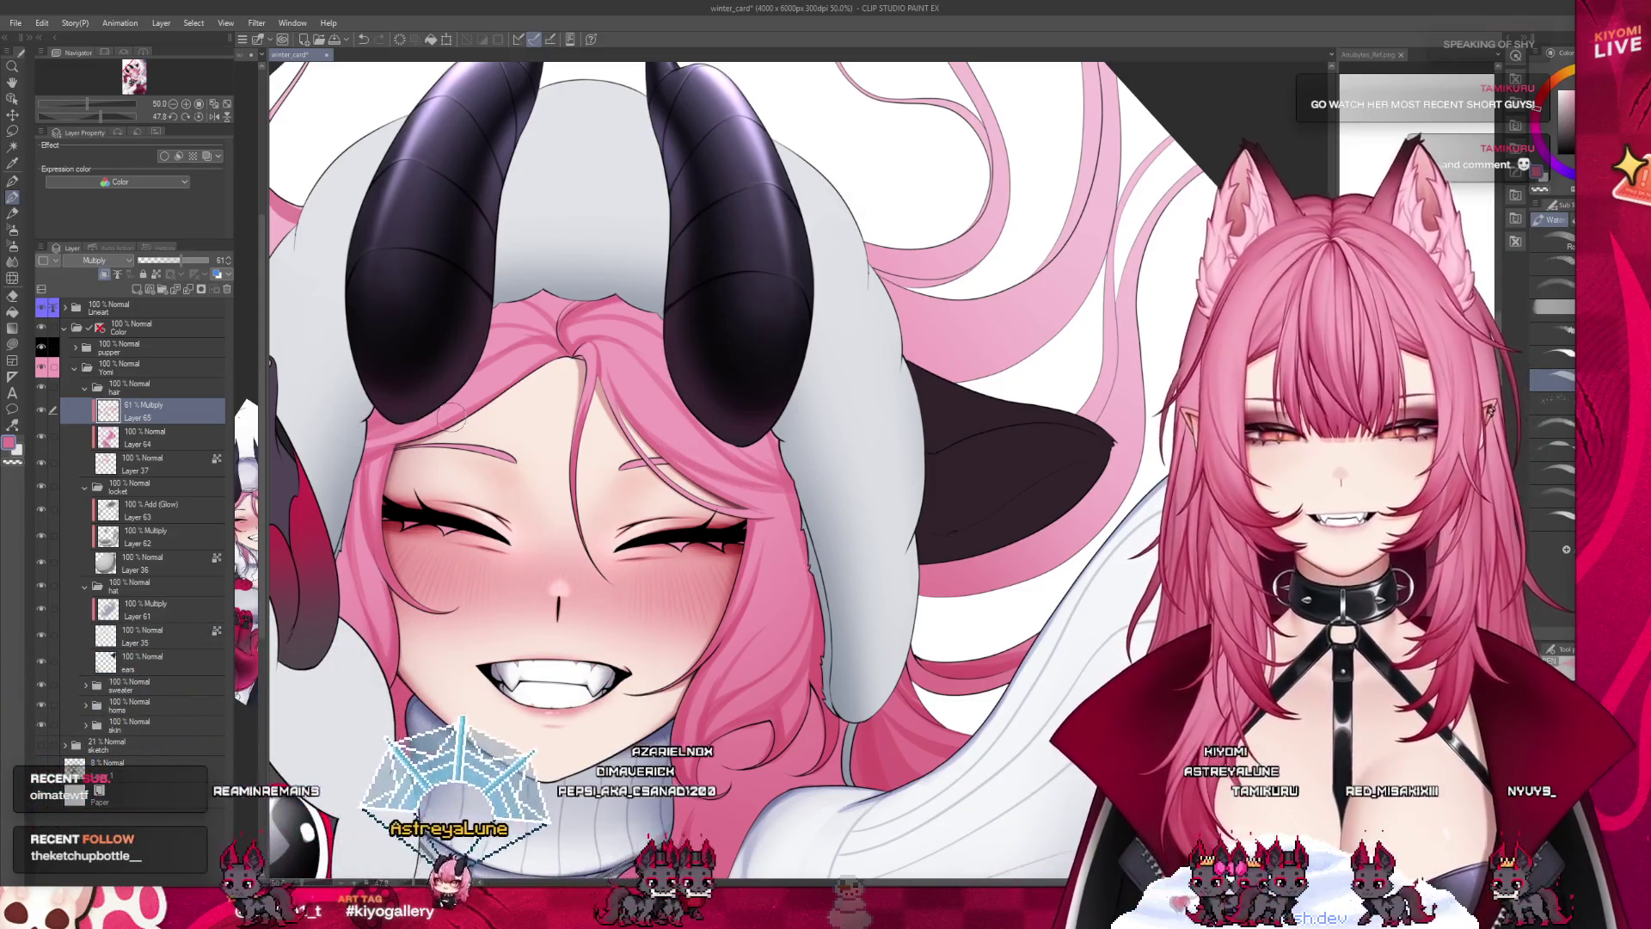
scroll(798, 403, "down", 2)
scroll(798, 404, "down", 3)
scroll(798, 403, "down", 2)
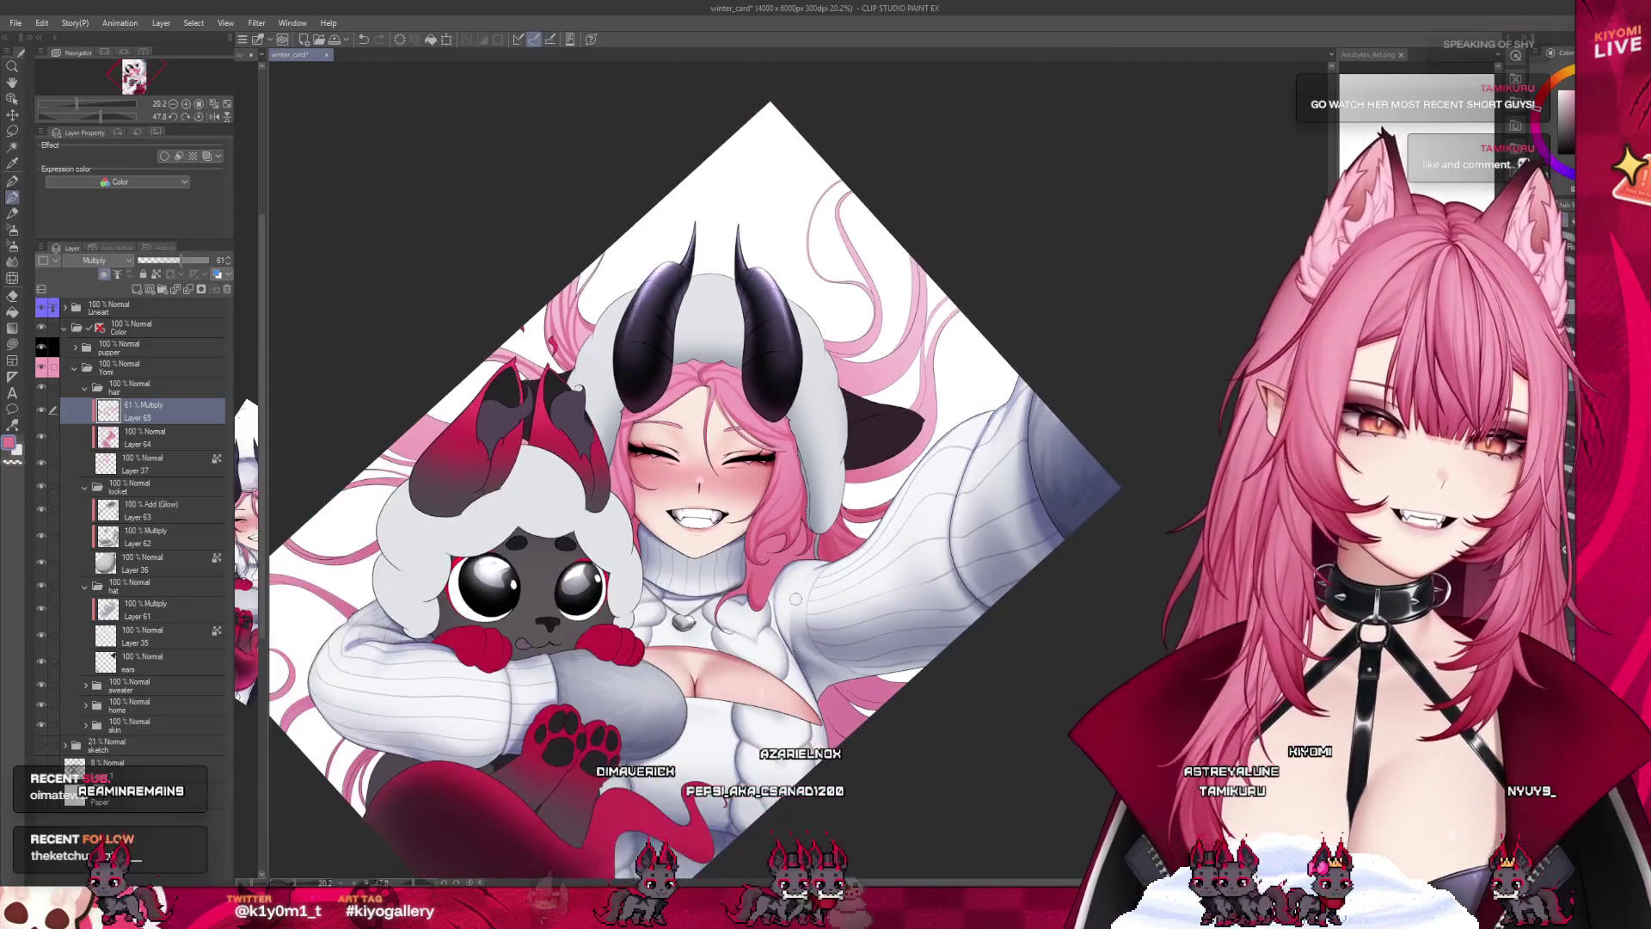
scroll(798, 404, "up", 3)
scroll(798, 403, "down", 4)
scroll(850, 595, "up", 2)
scroll(849, 595, "up", 1)
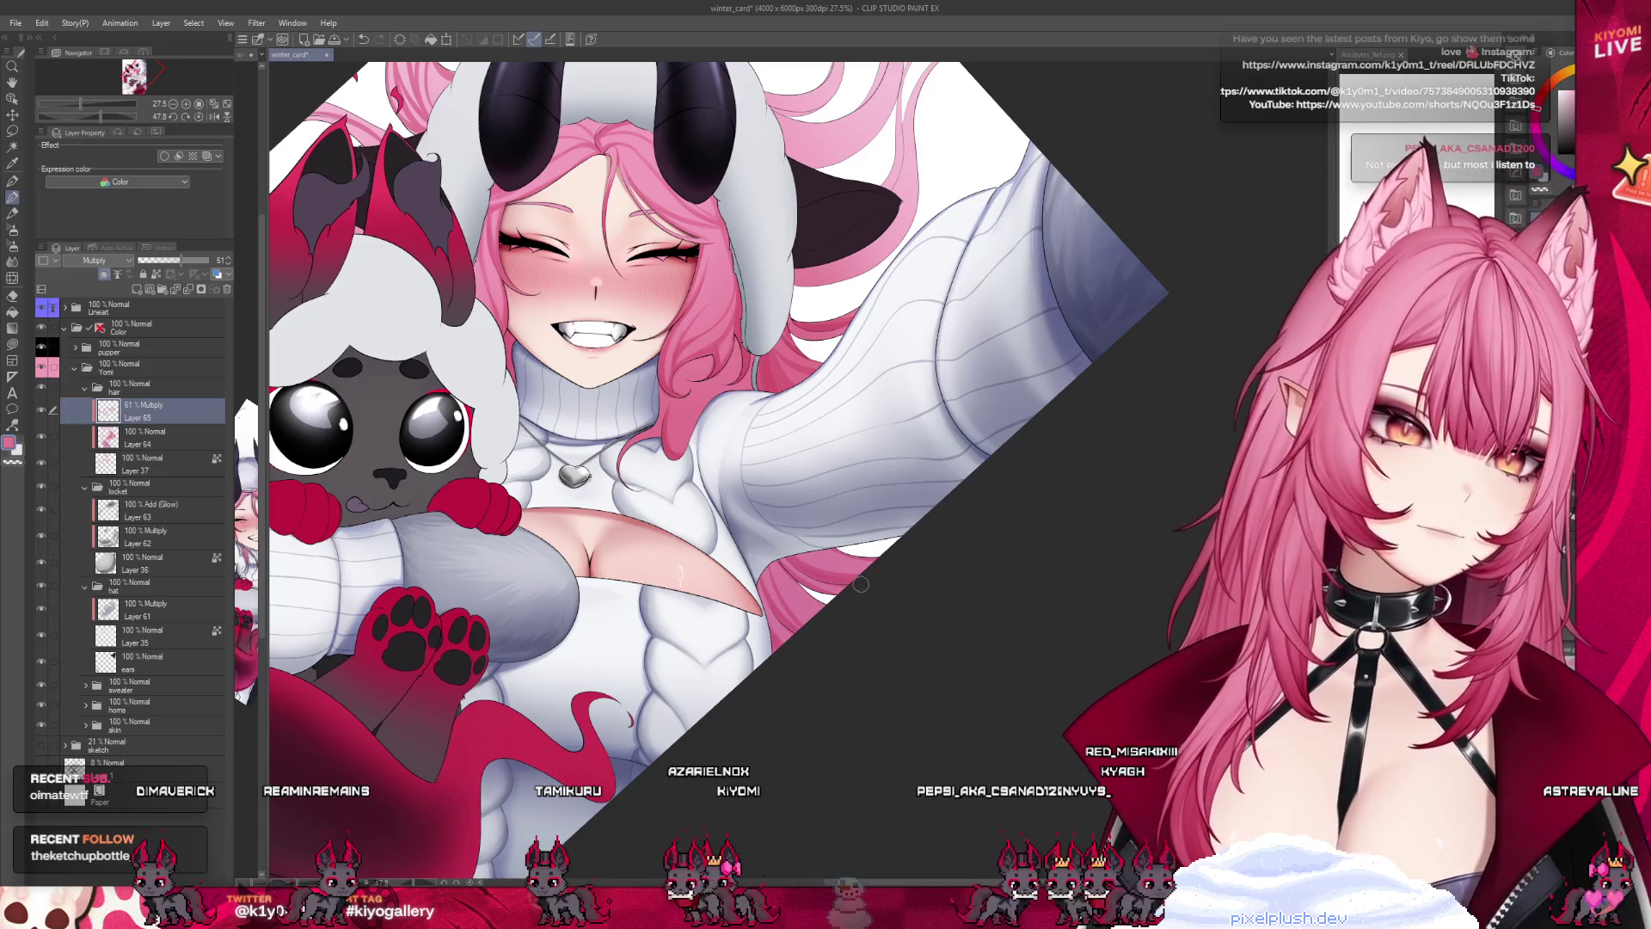
scroll(863, 586, "down", 1)
scroll(862, 586, "down", 1)
scroll(459, 590, "up", 1)
scroll(458, 590, "up", 2)
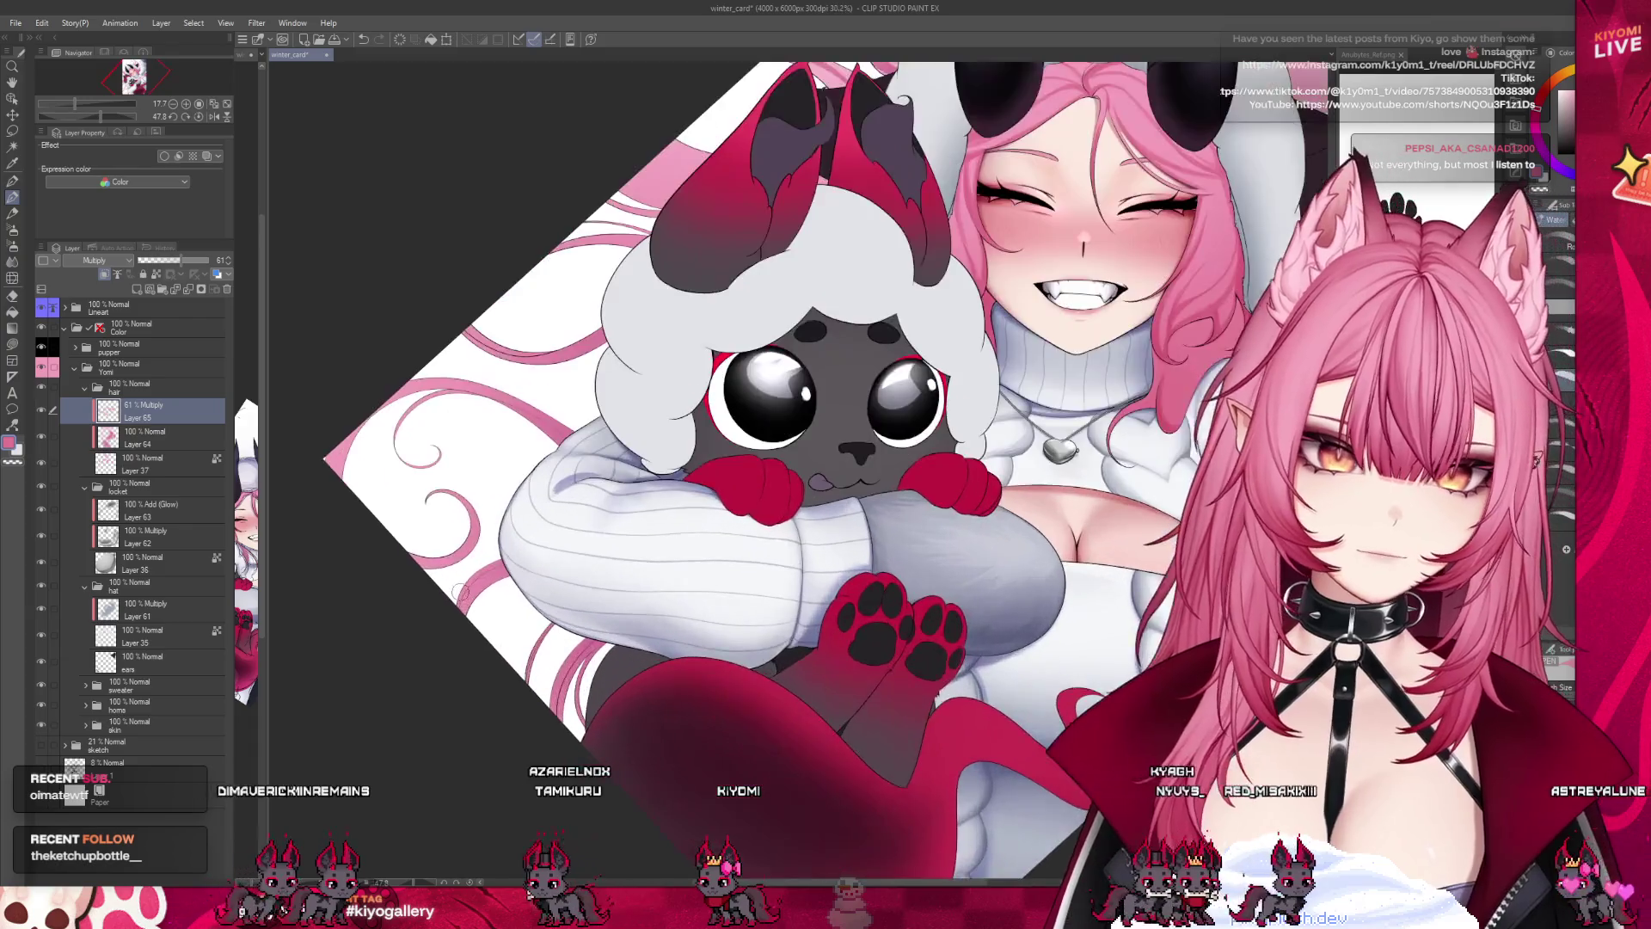
scroll(458, 589, "up", 1)
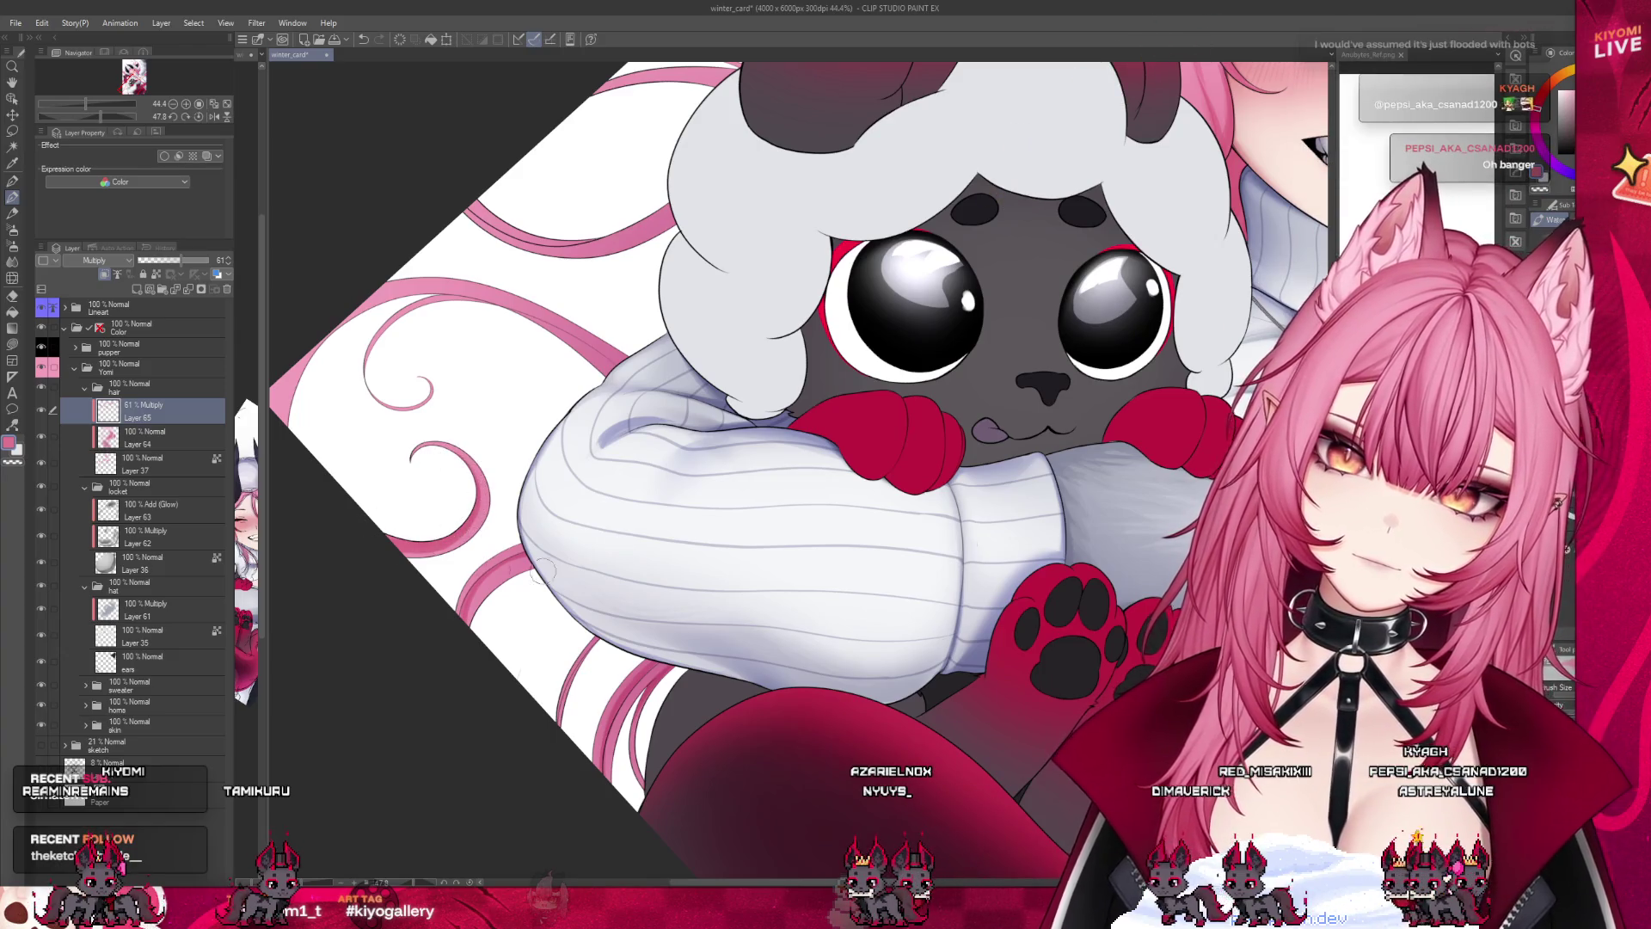
scroll(364, 522, "down", 1)
scroll(364, 523, "down", 1)
scroll(548, 526, "up", 1)
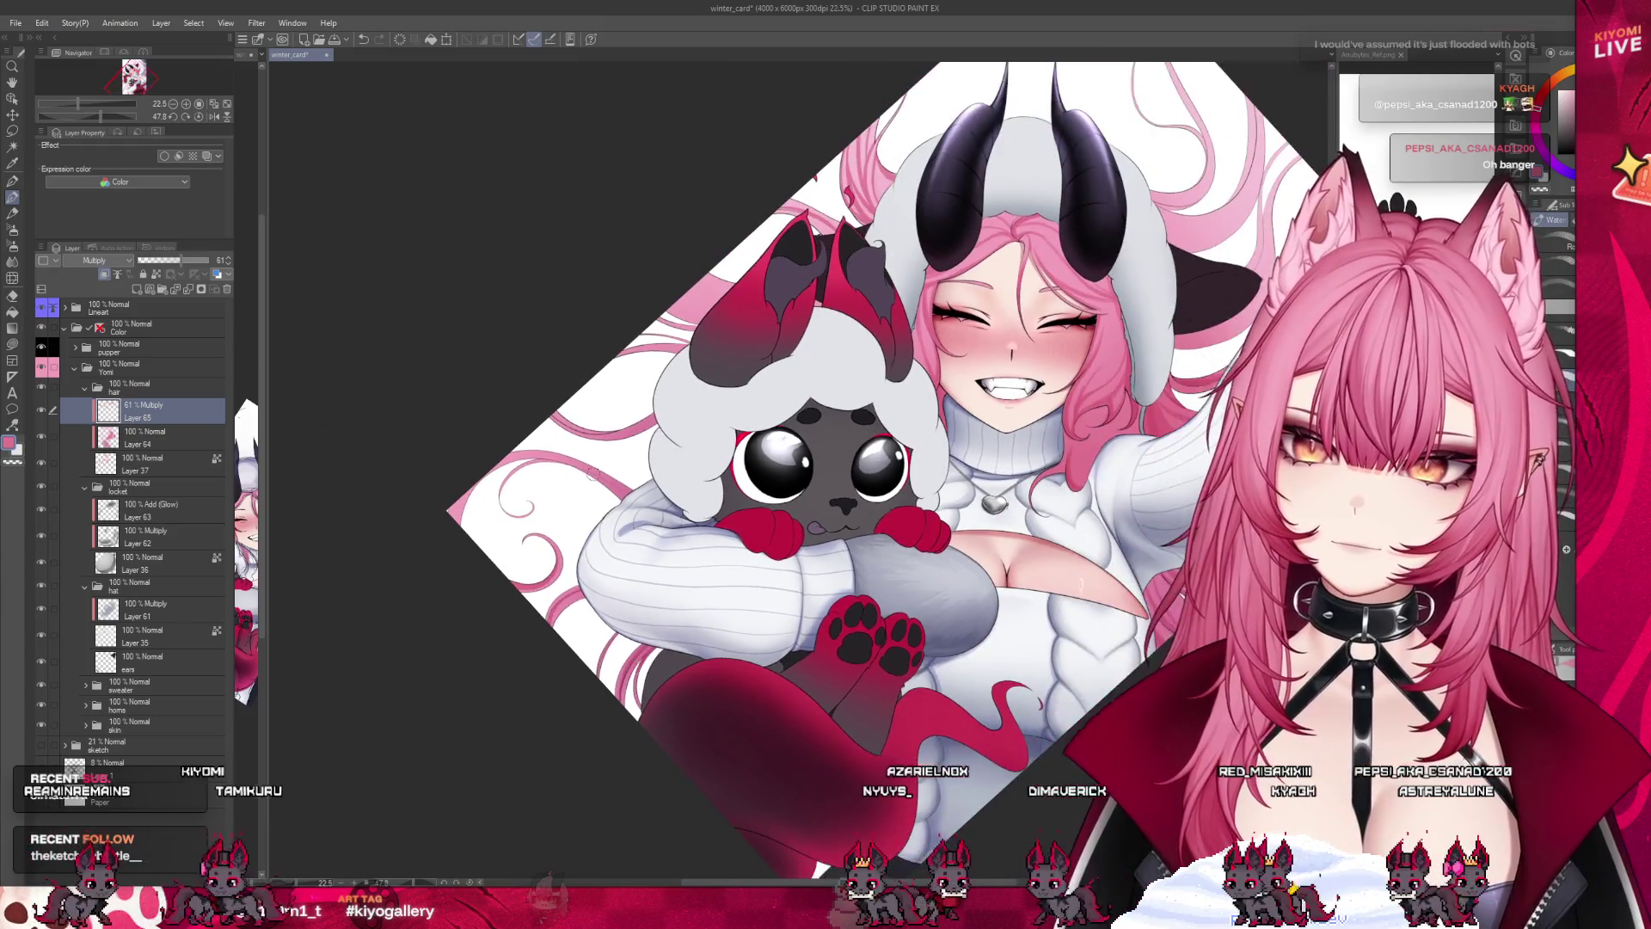
scroll(549, 525, "up", 1)
scroll(549, 525, "up", 1)
scroll(549, 525, "up", 1)
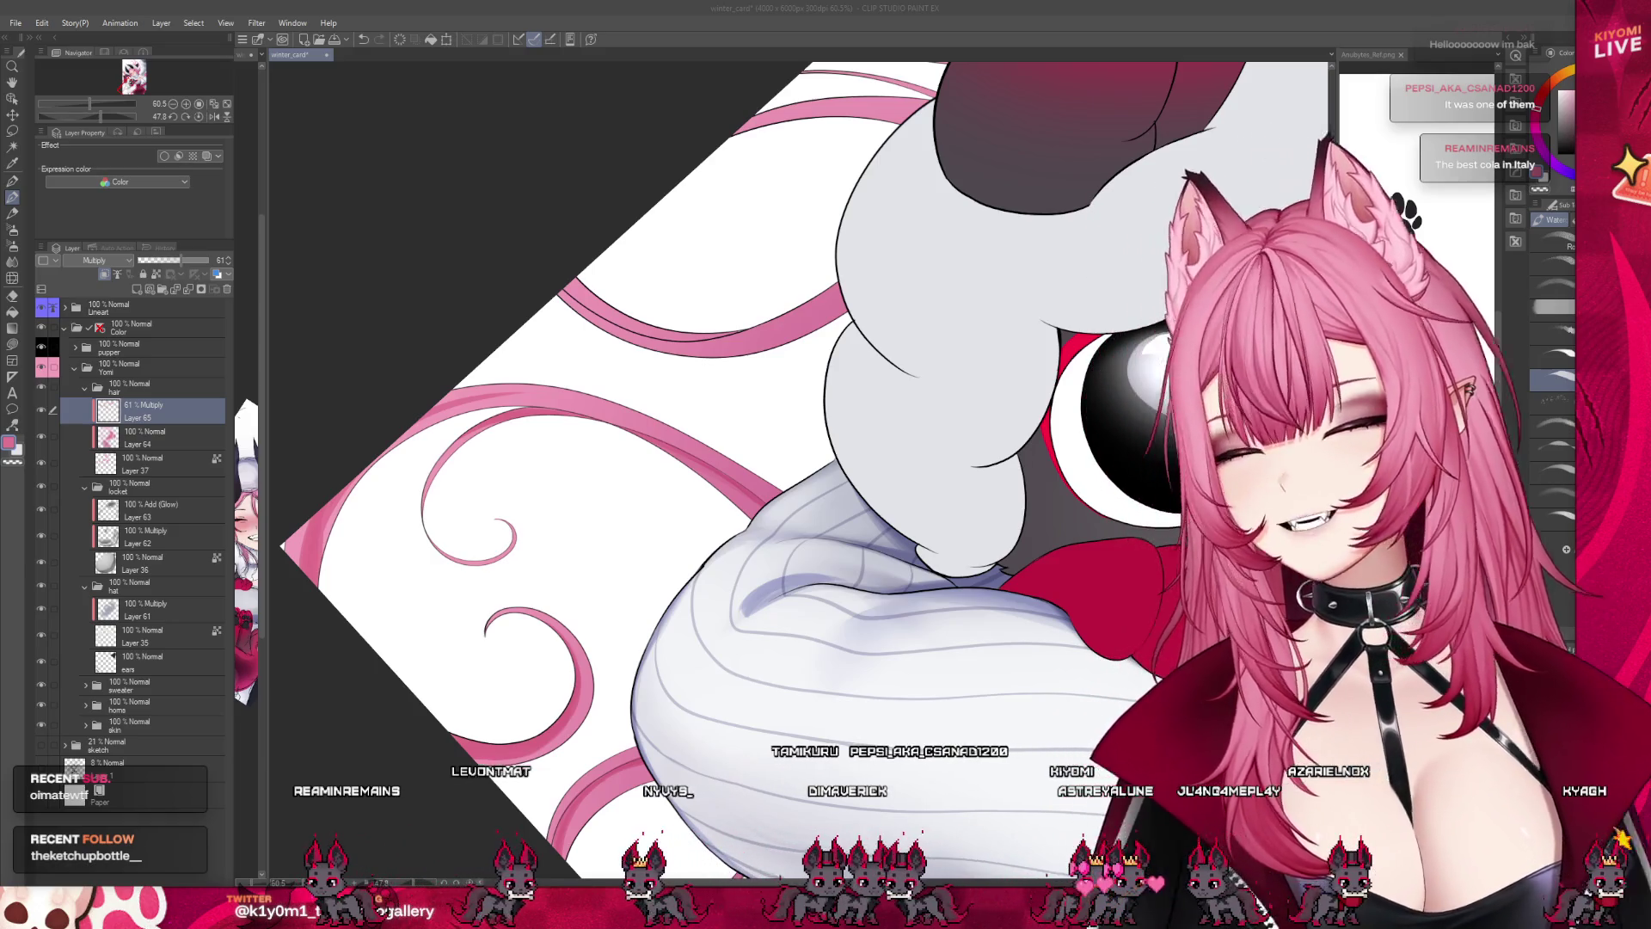
key("ctrl+alt+shift+v")
scroll(481, 201, "up", 3)
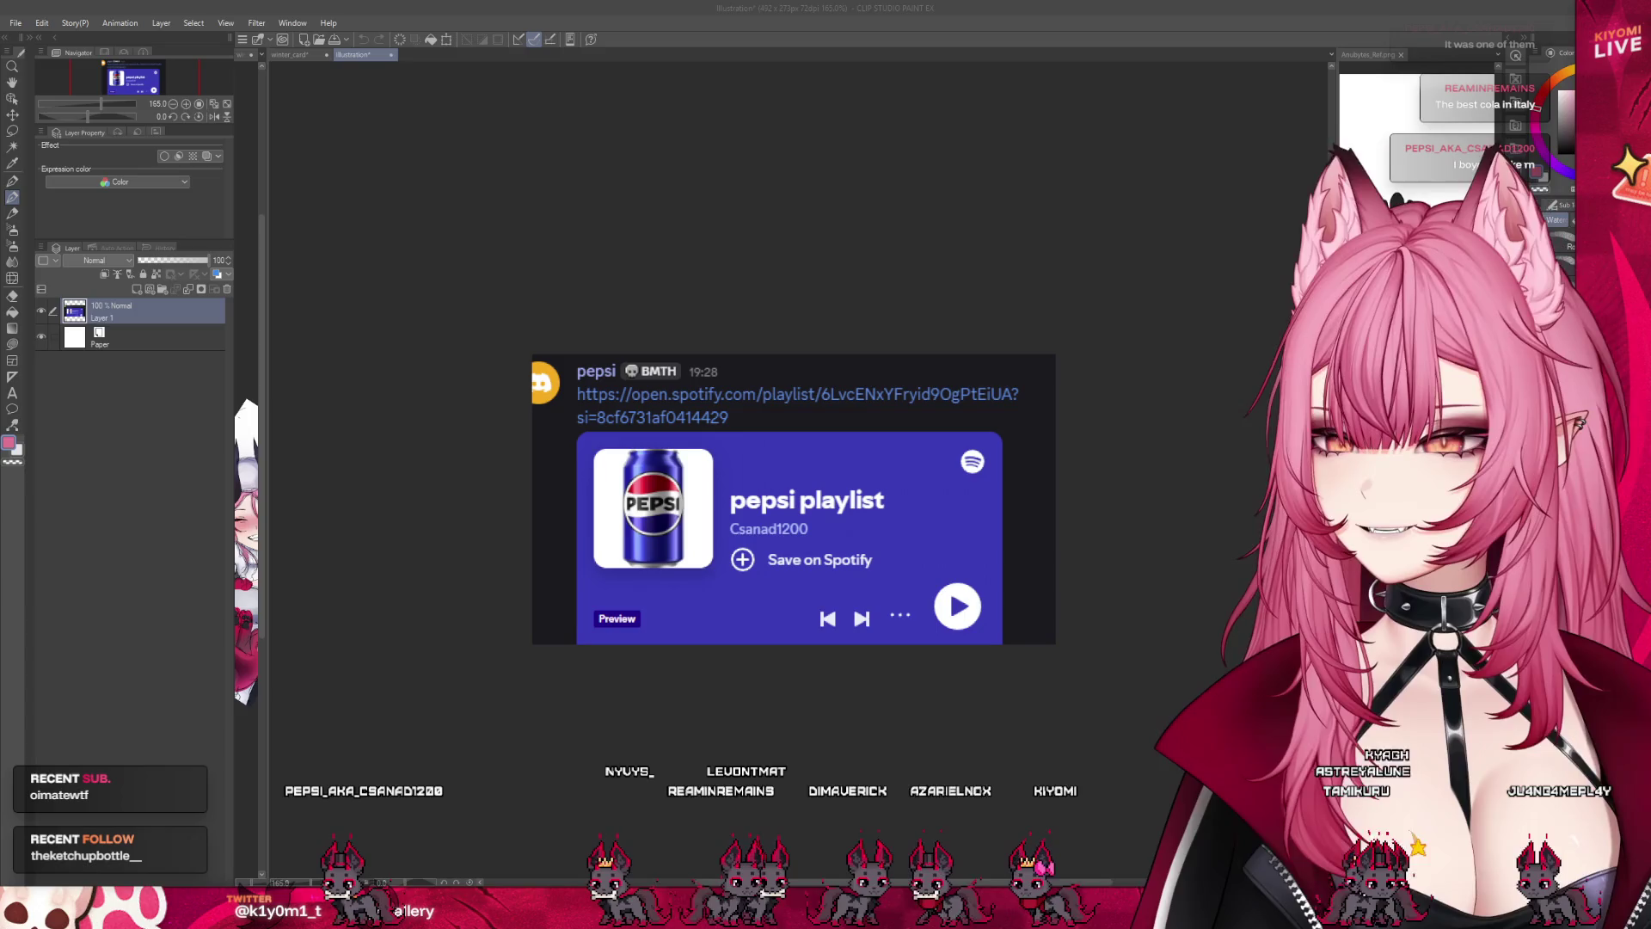
scroll(792, 499, "down", 1)
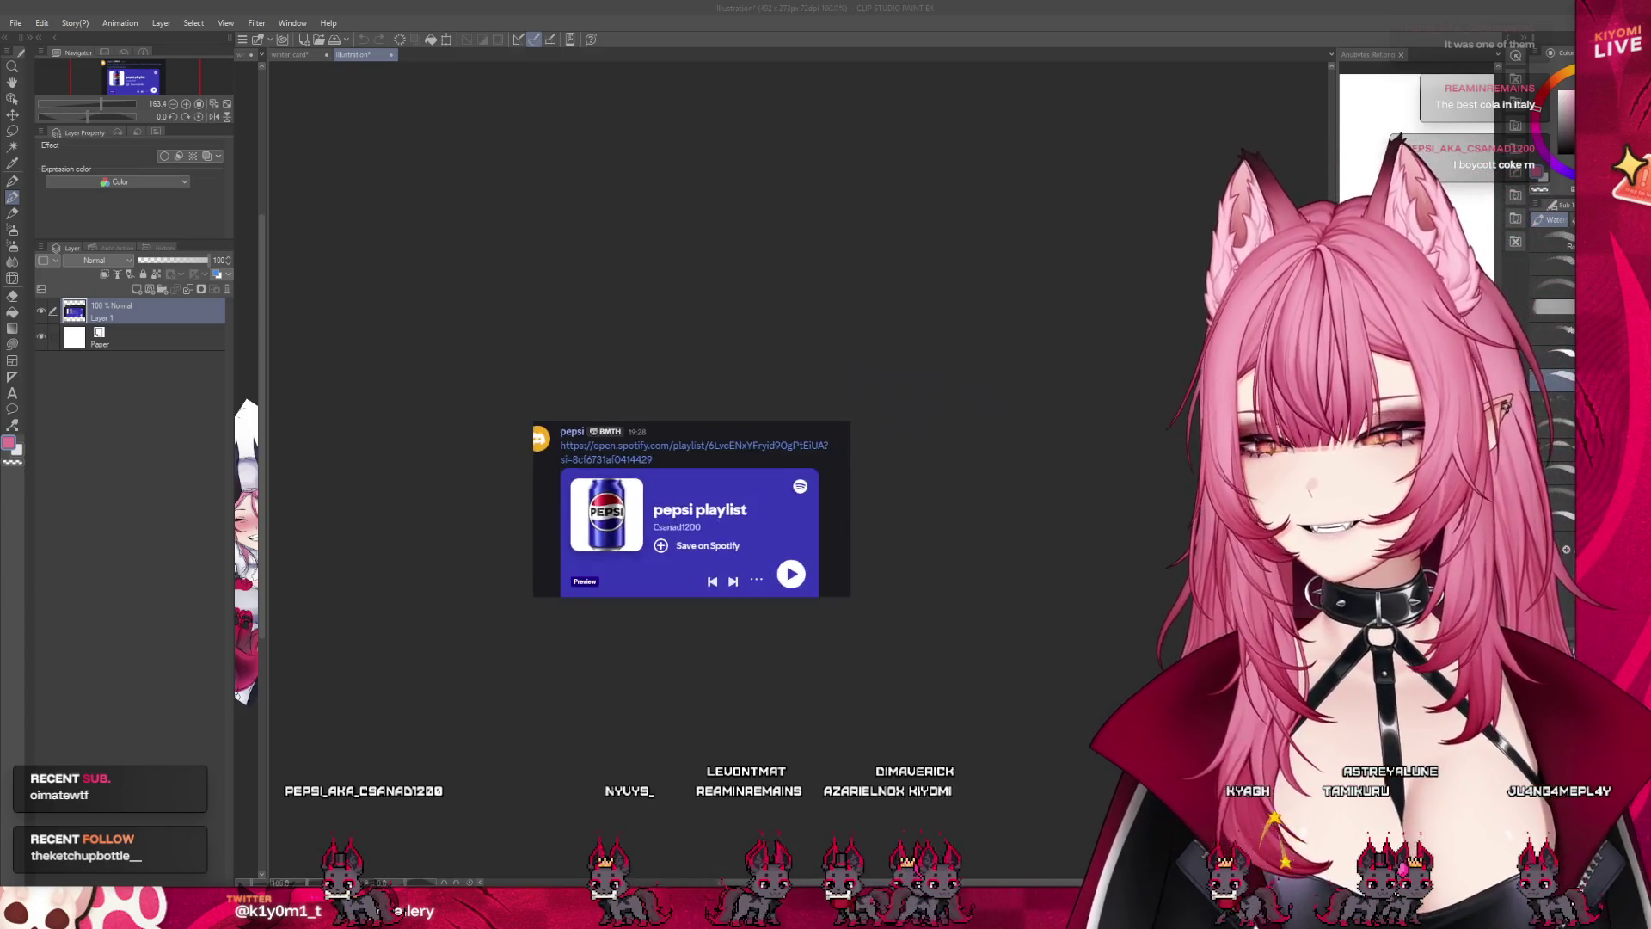
left_click_drag(793, 499, 646, 516)
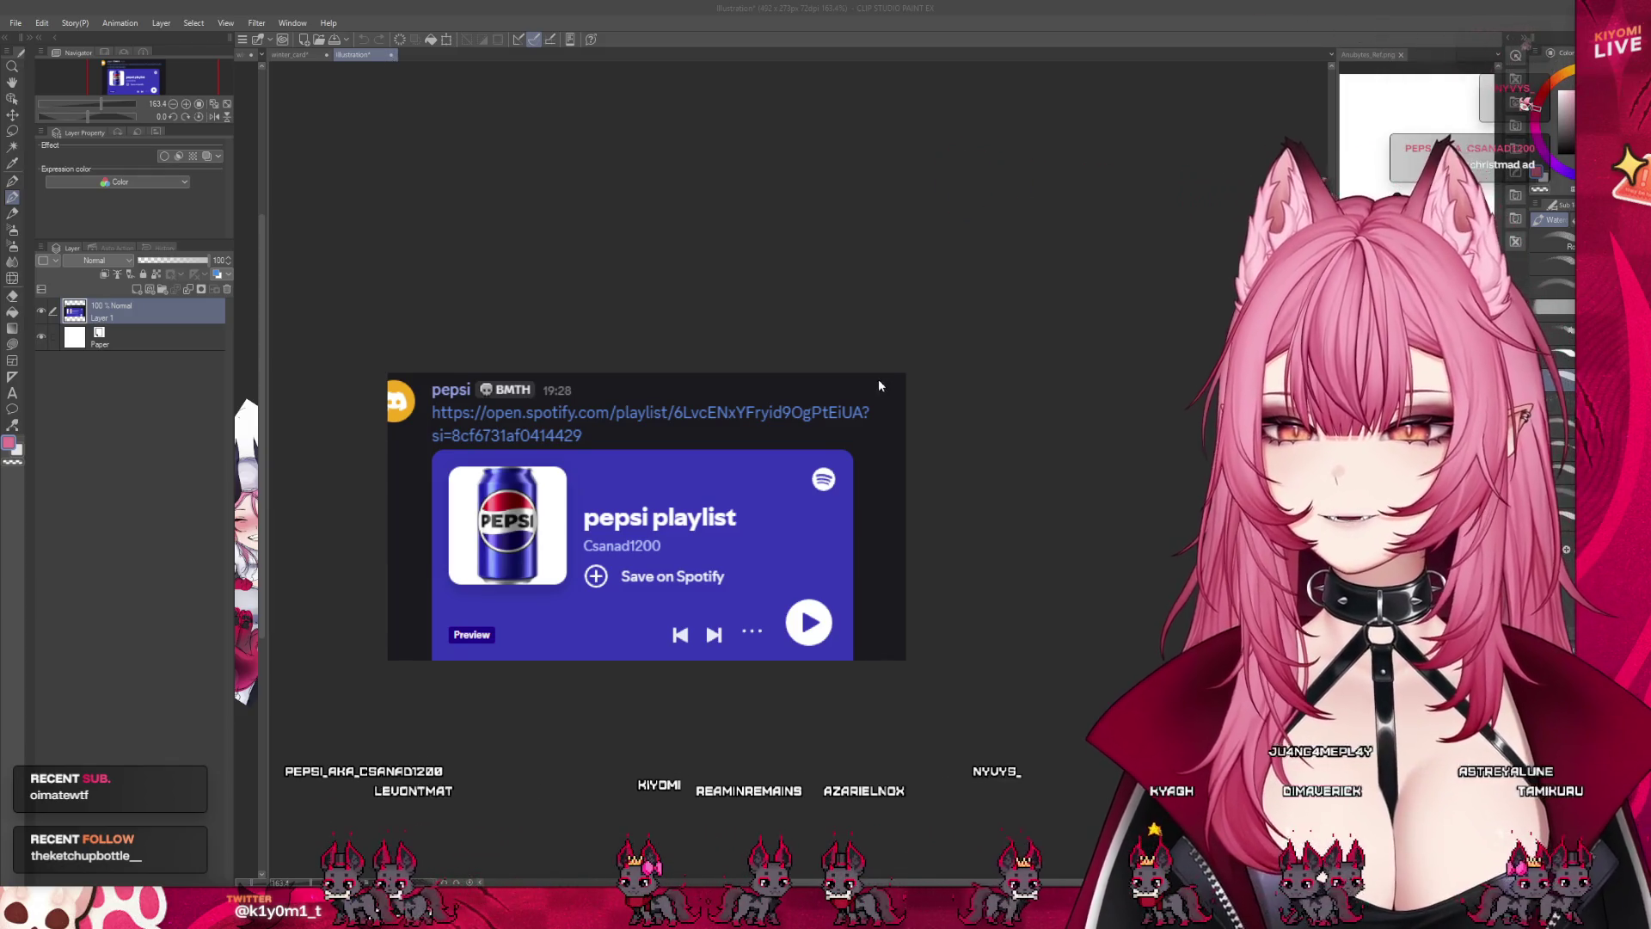
key("ctrl+w")
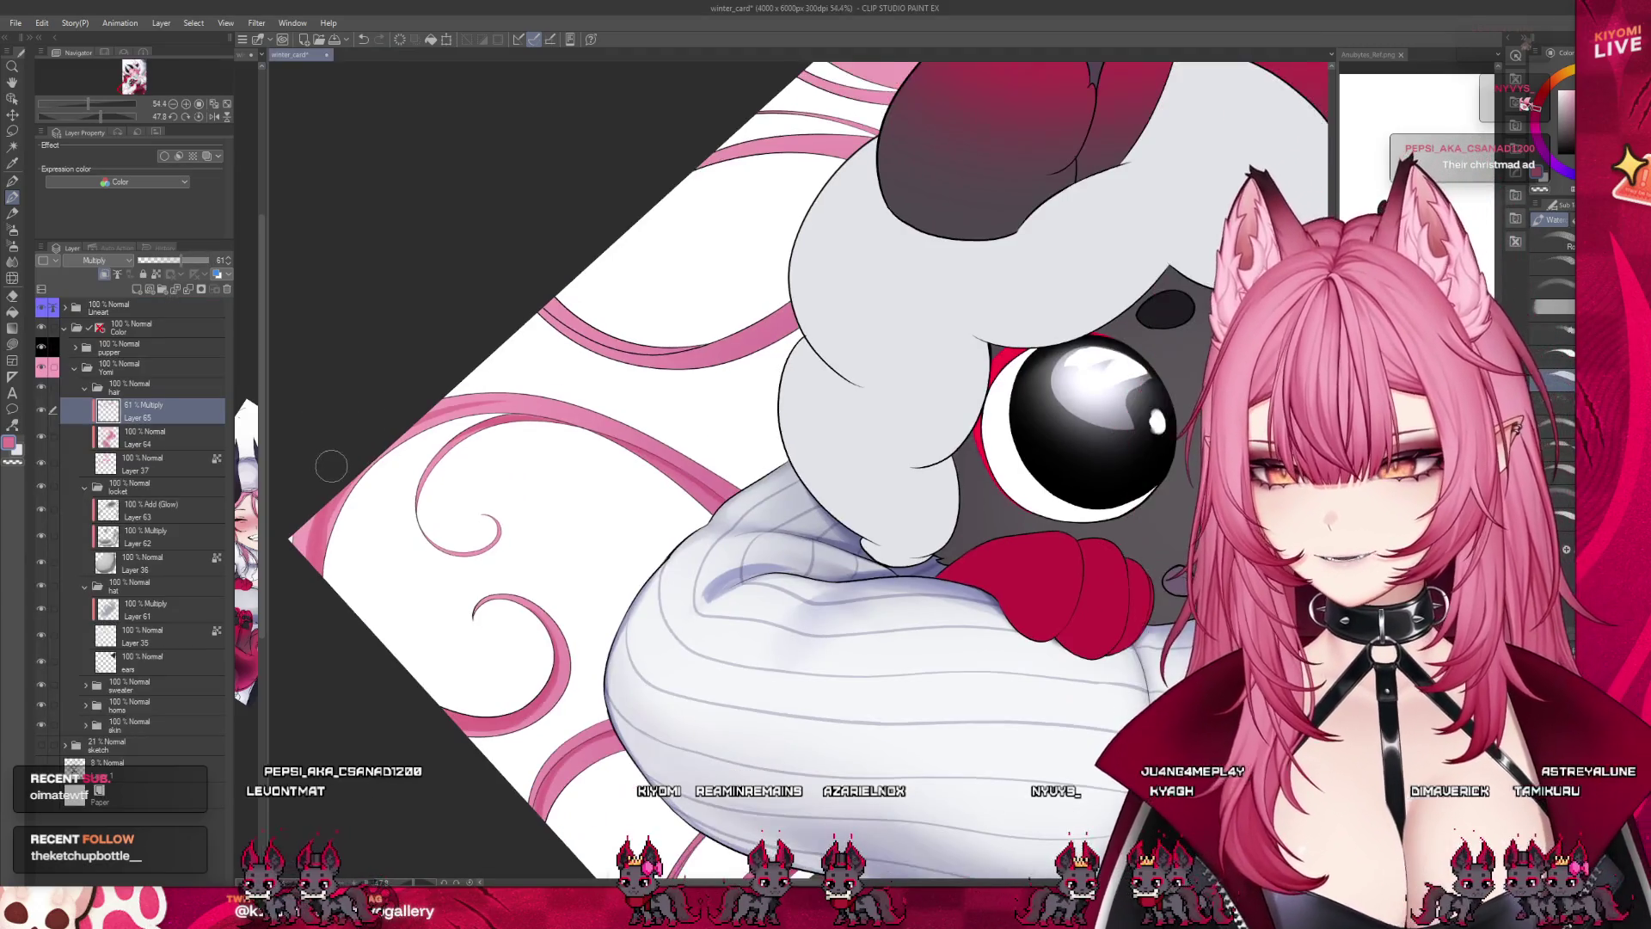
scroll(749, 422, "down", 1)
scroll(756, 529, "down", 1)
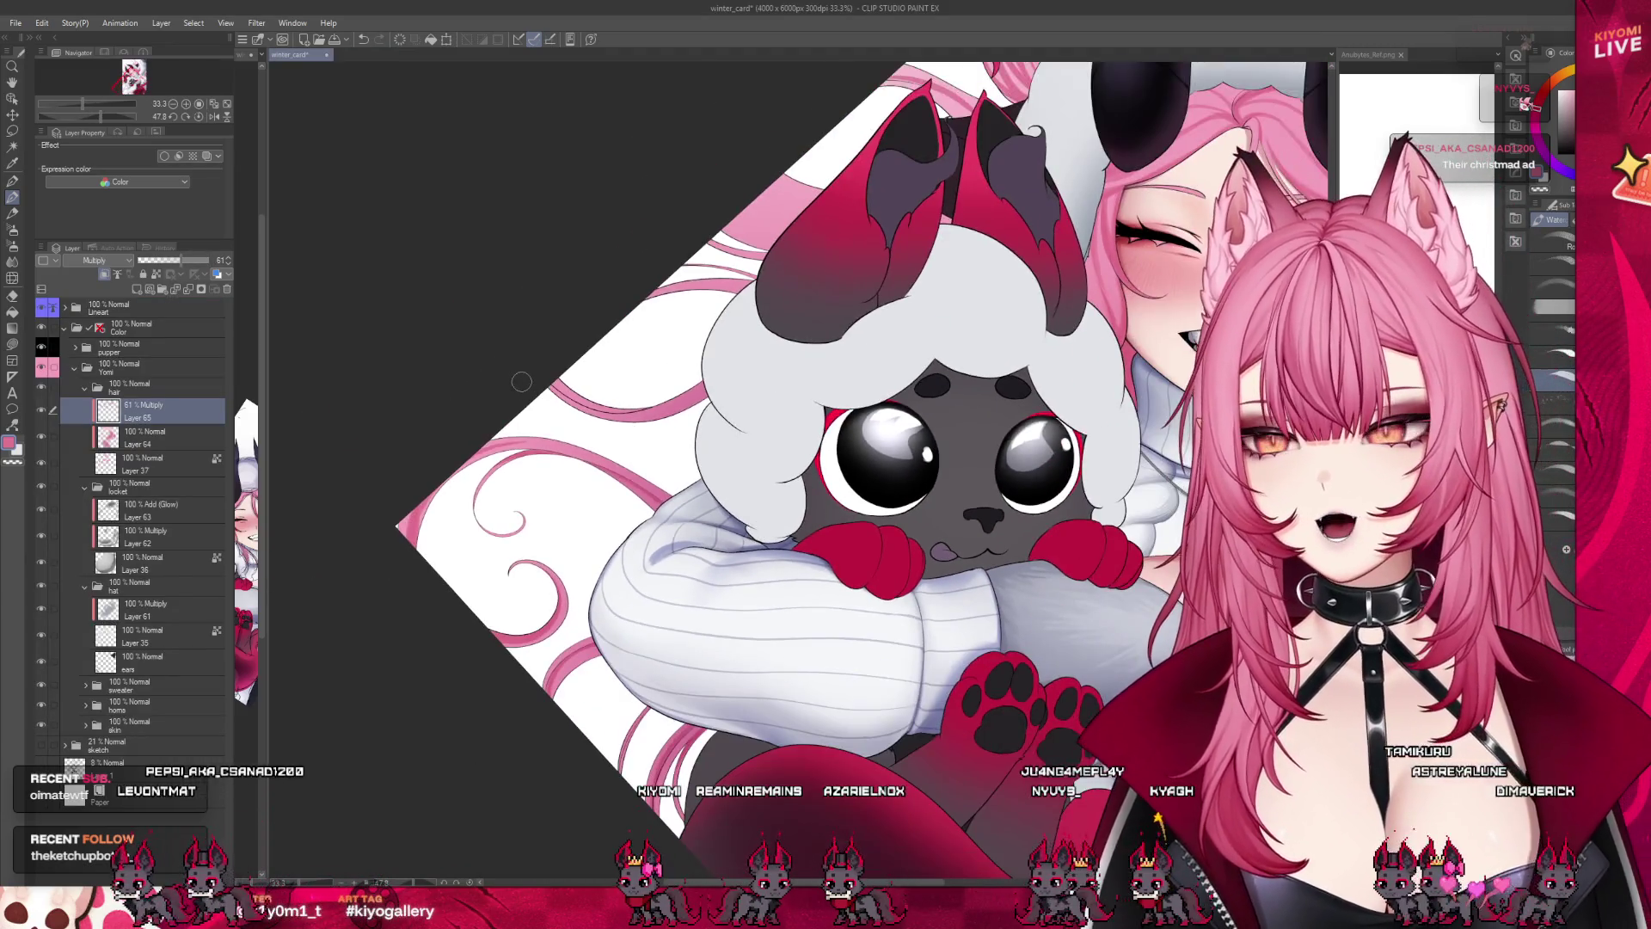
scroll(553, 275, "up", 2)
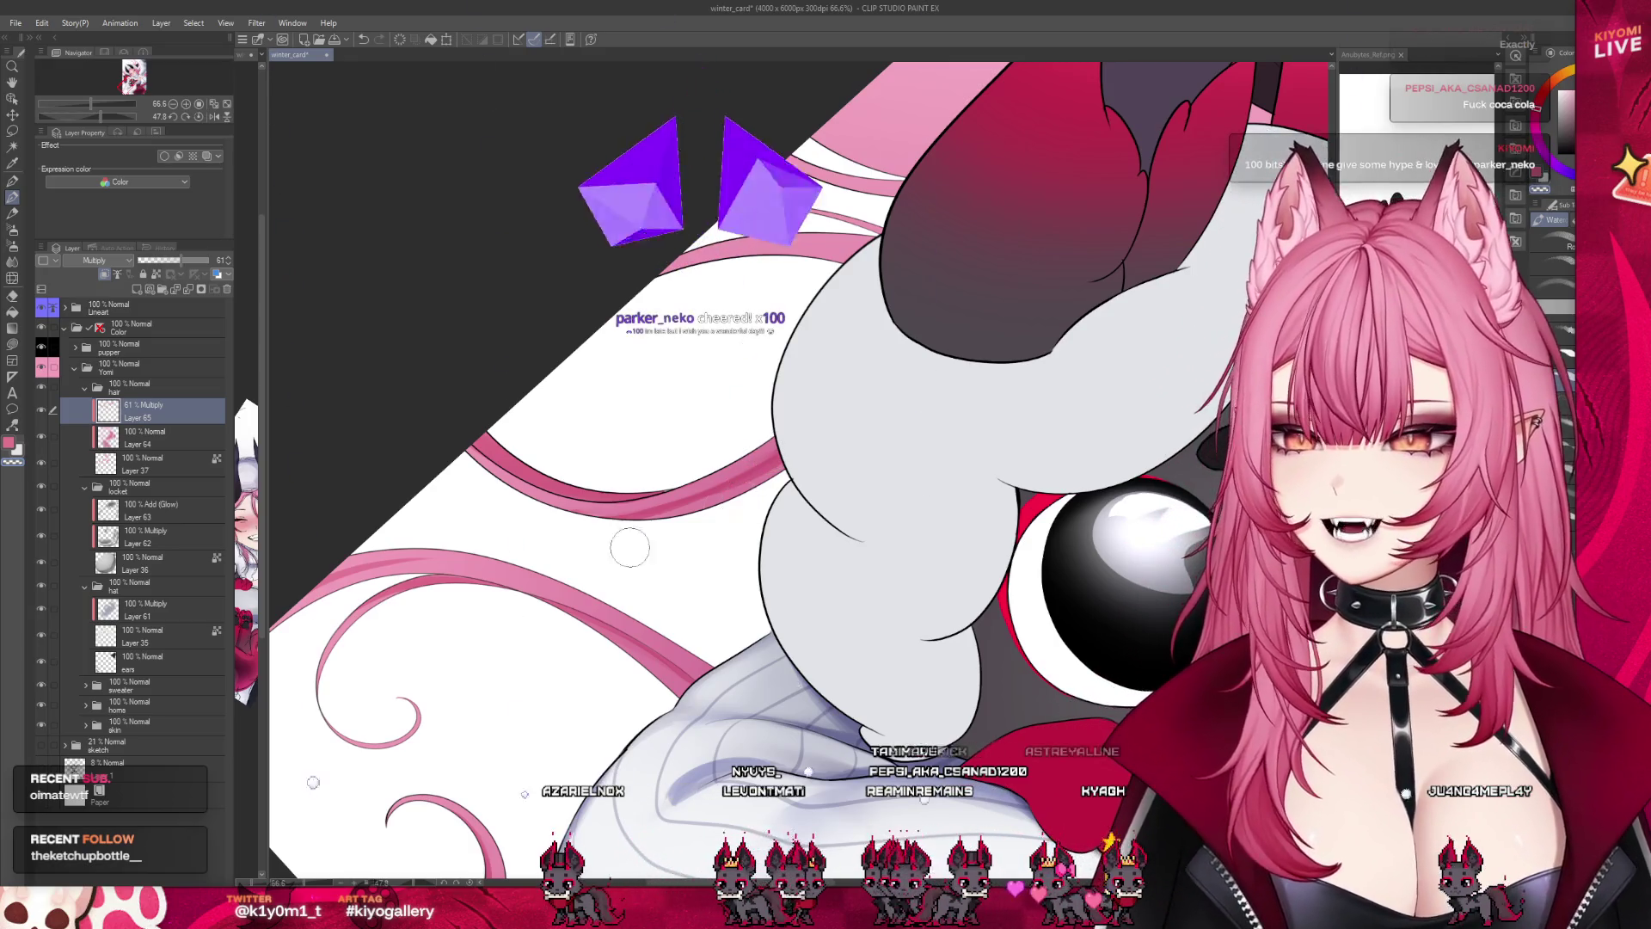
scroll(768, 449, "down", 5)
scroll(602, 429, "up", 2)
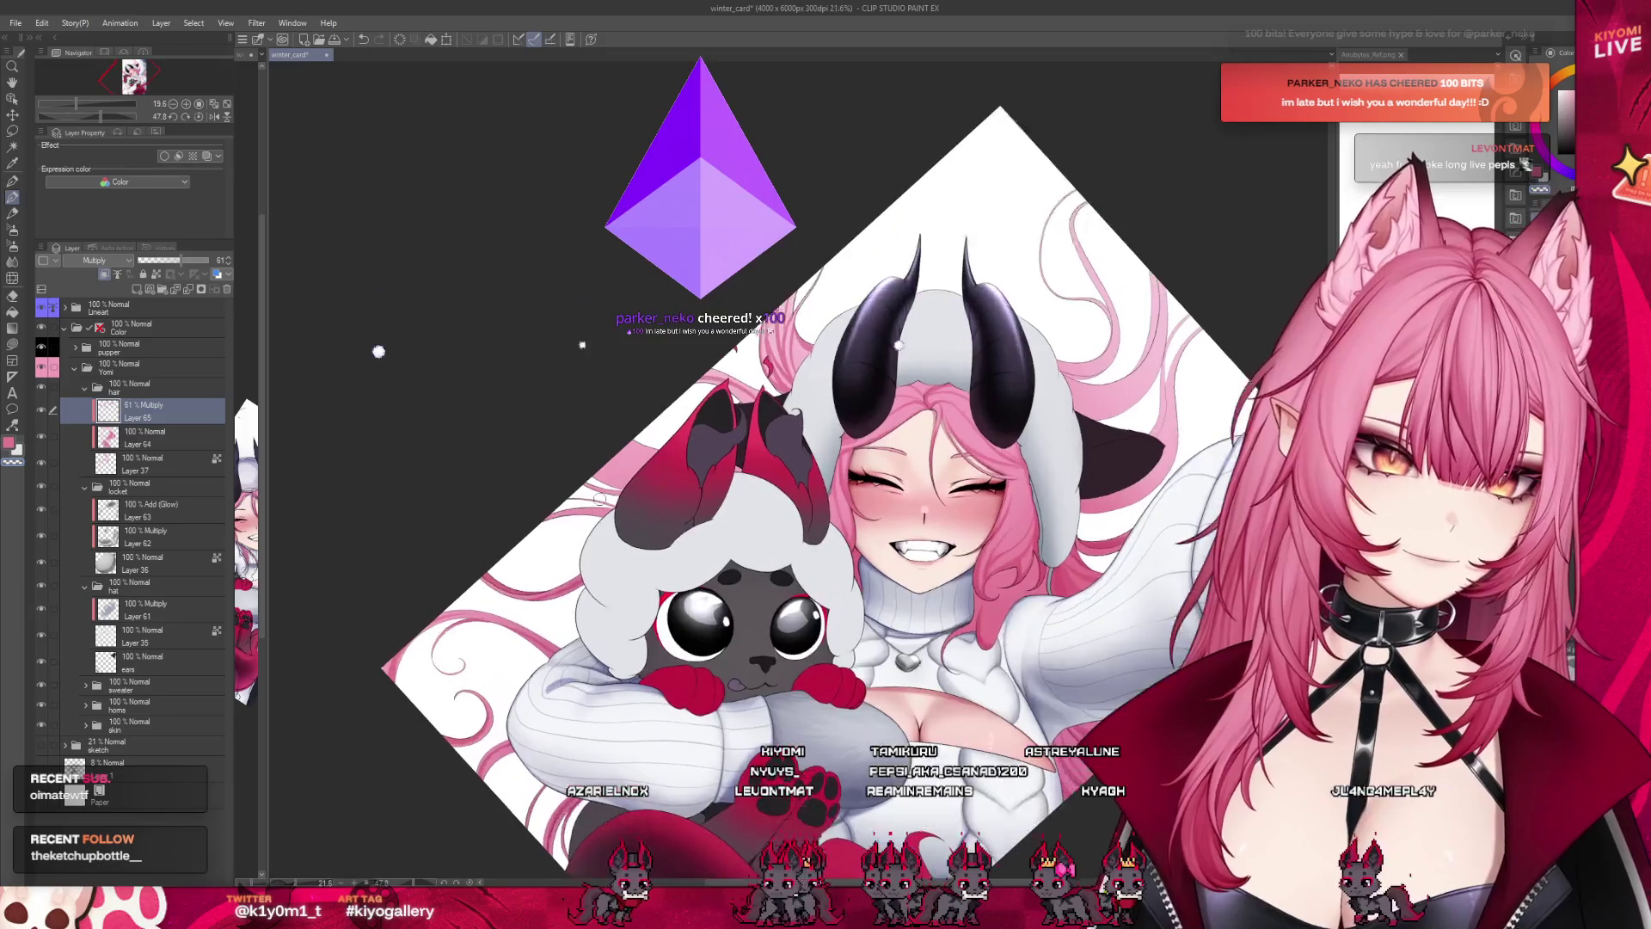
scroll(611, 443, "up", 2)
scroll(622, 453, "up", 2)
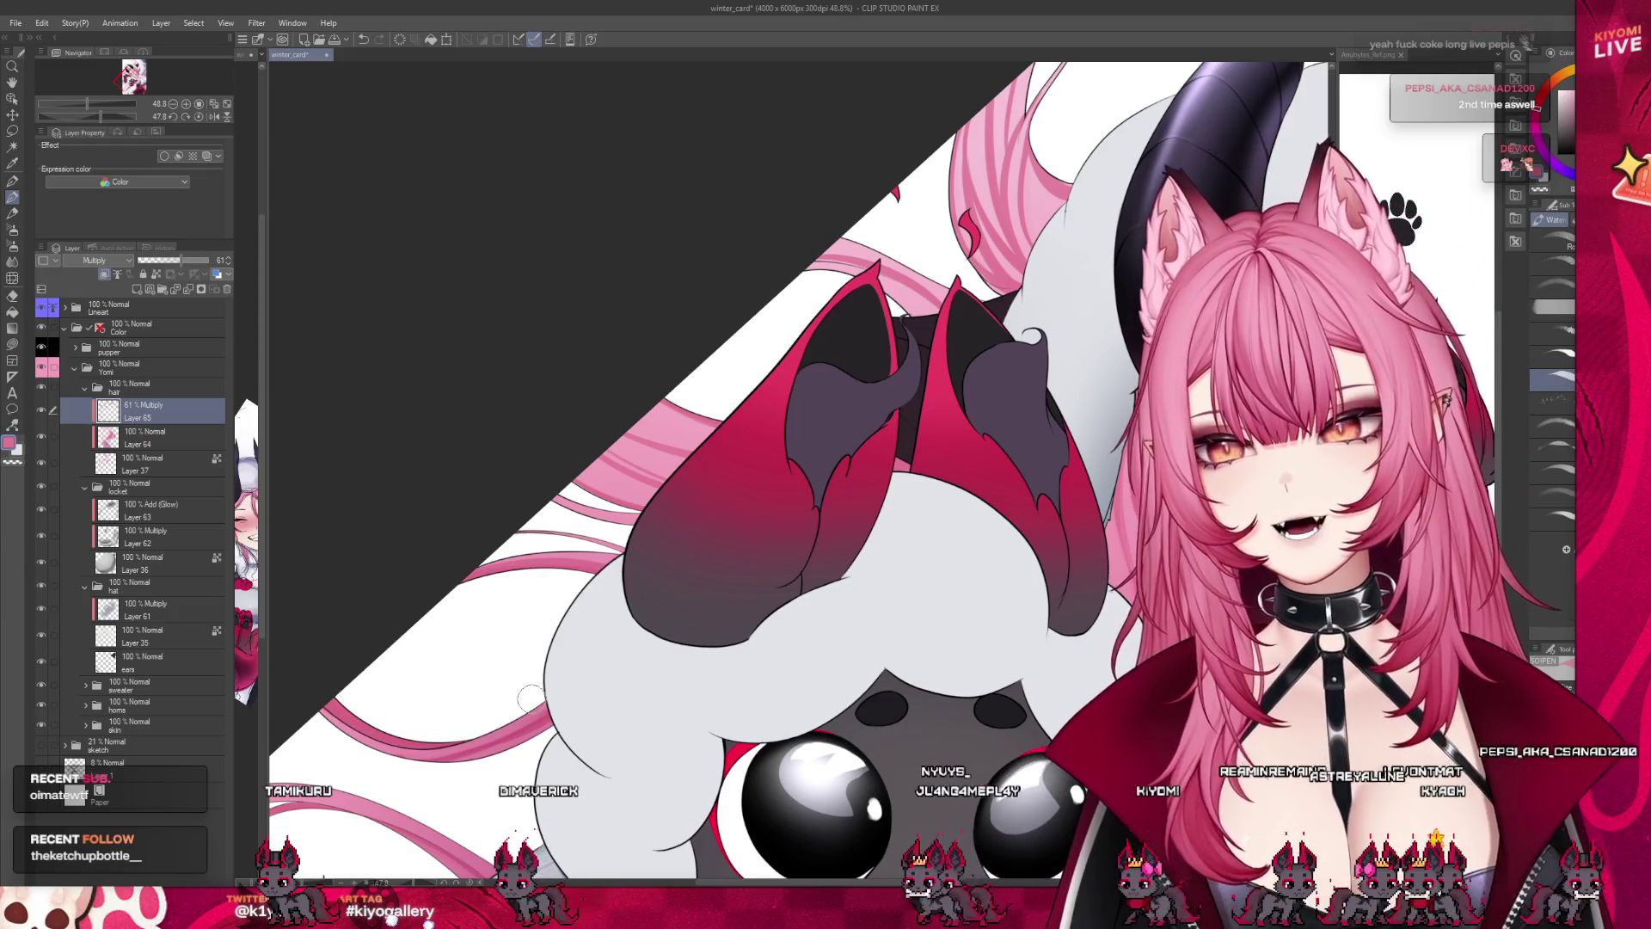
scroll(516, 593, "down", 4)
scroll(601, 585, "up", 2)
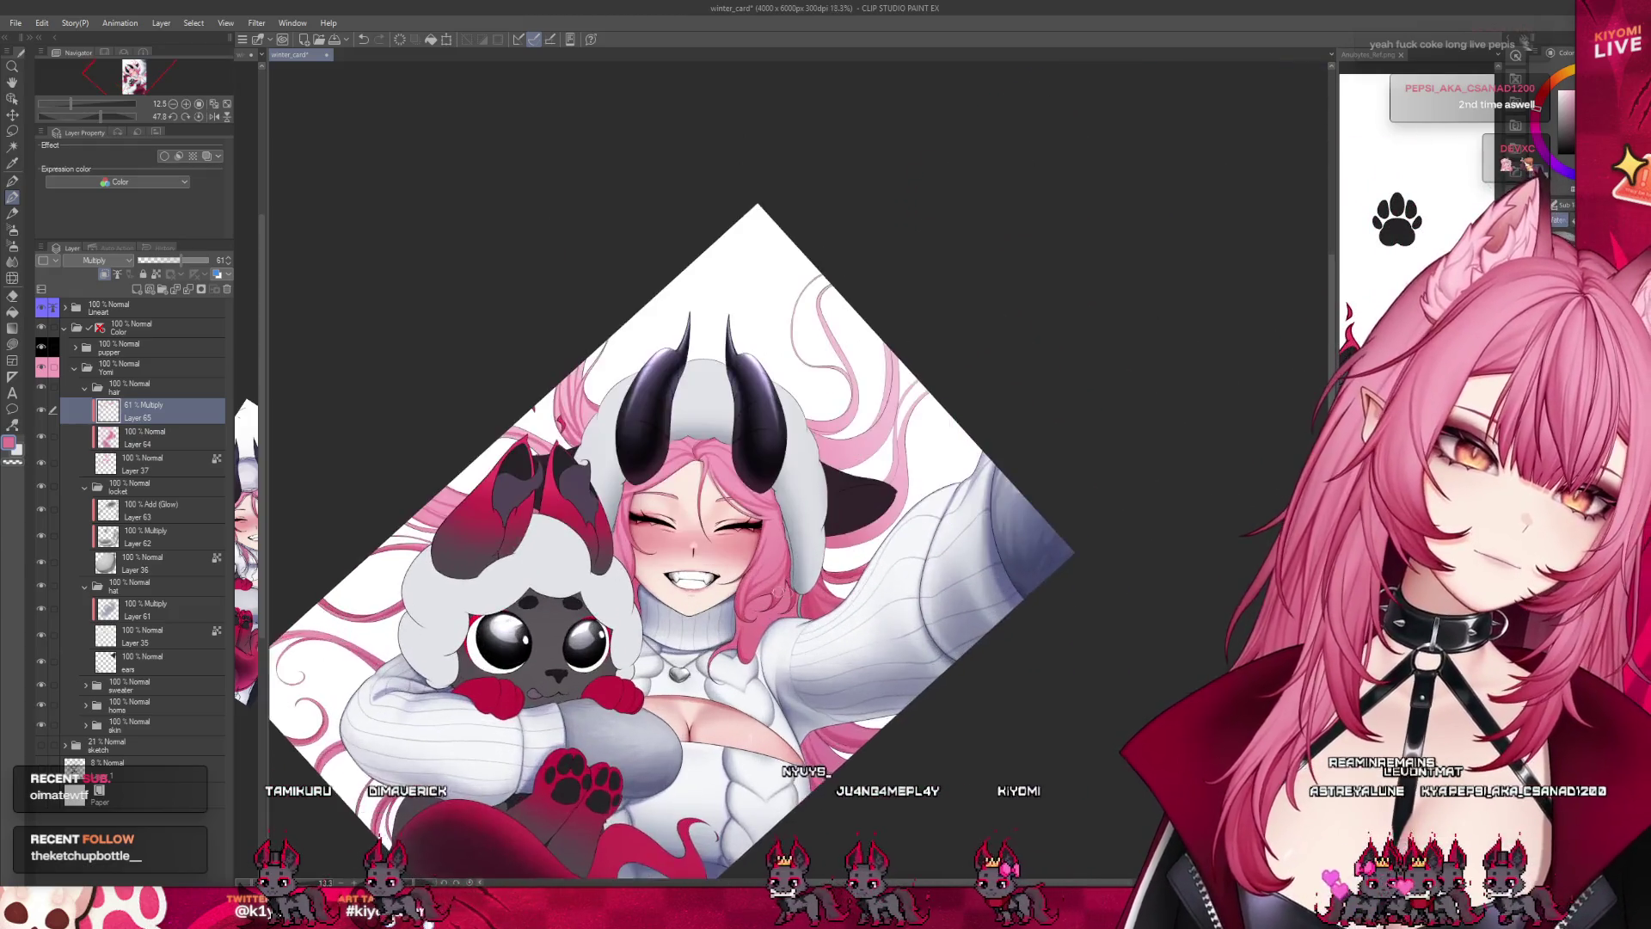
Select Layers 64 and 65 together and paint pink blush over the cheeks and nose.
scroll(688, 646, "up", 1)
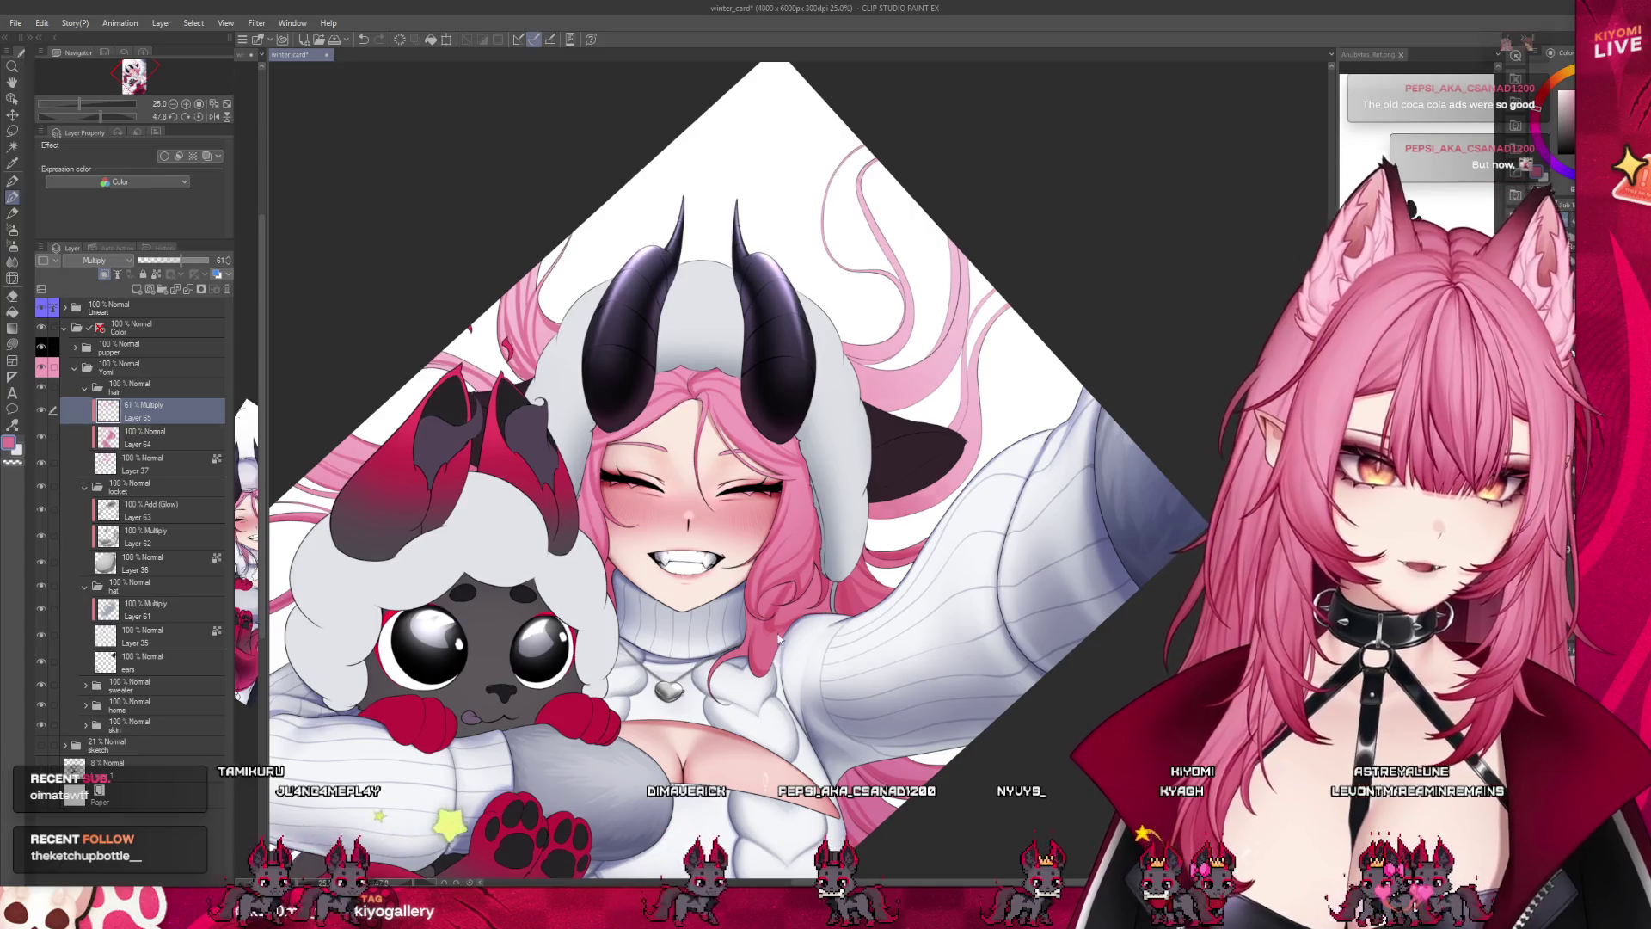
left_click(138, 436, "ctrl")
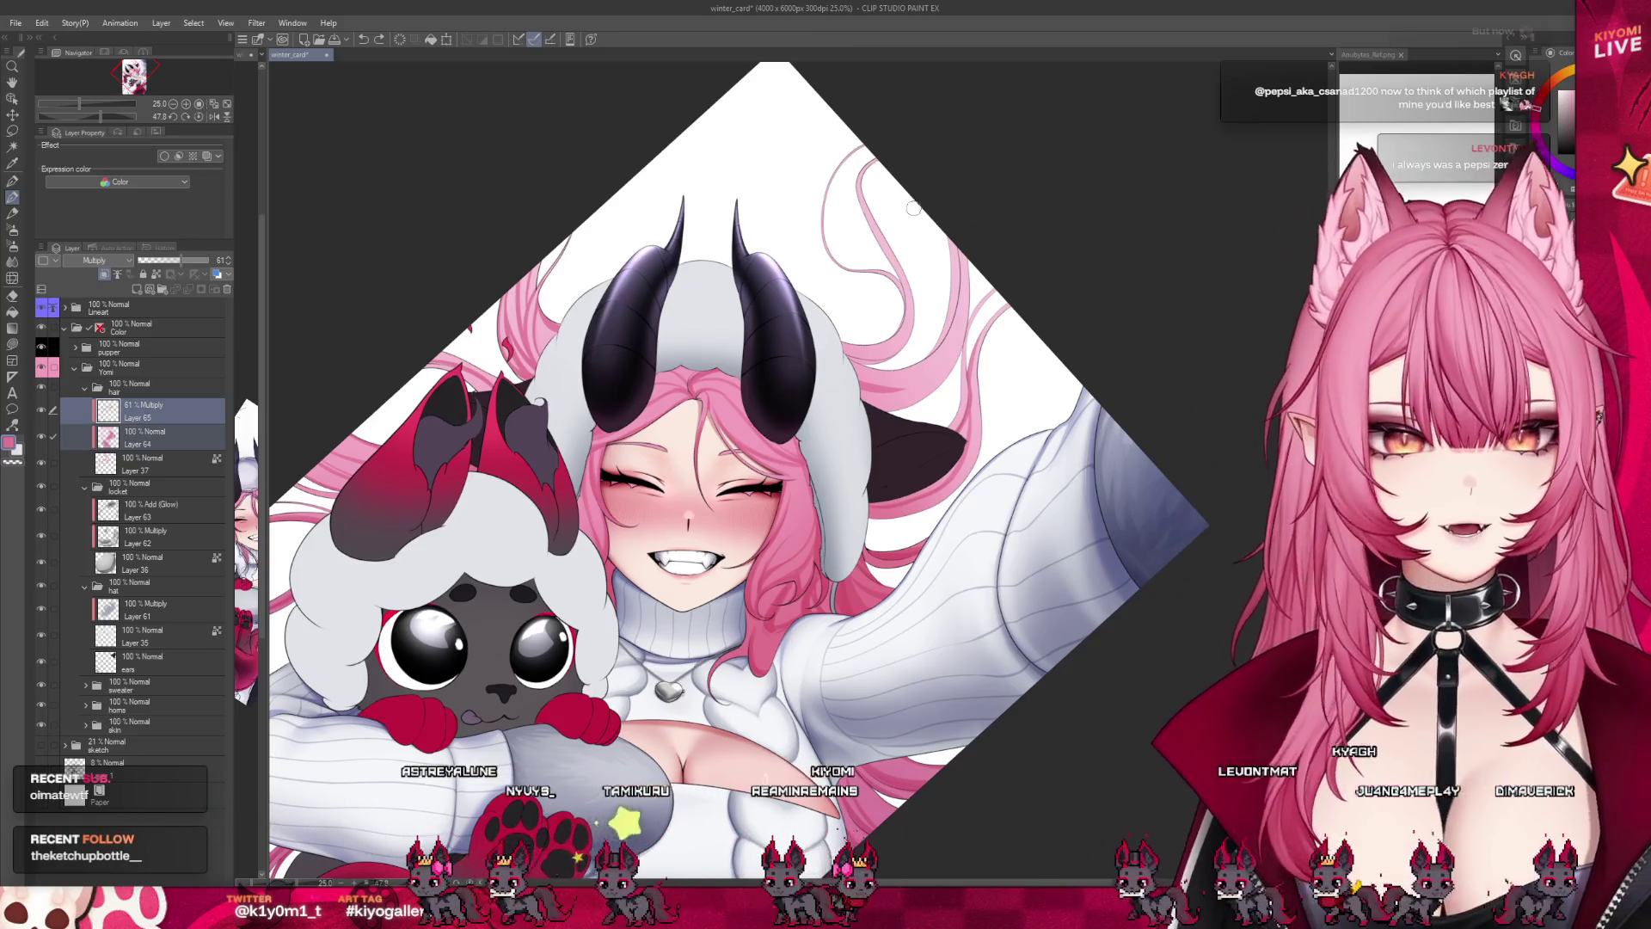
scroll(1025, 133, "up", 1)
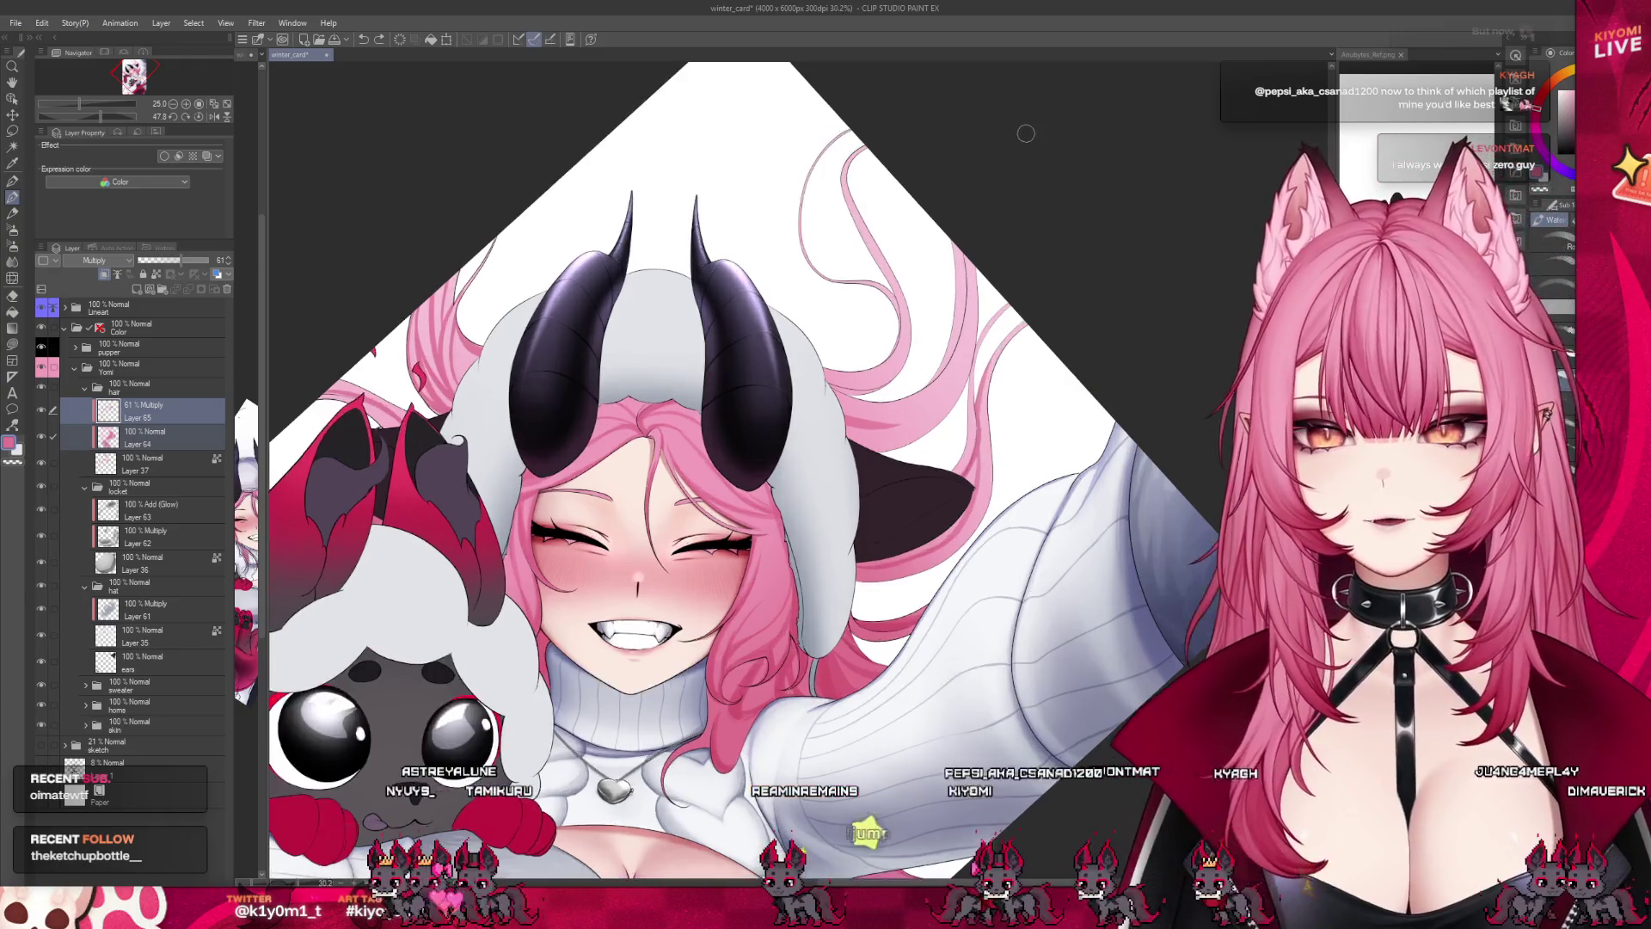
scroll(1025, 133, "up", 2)
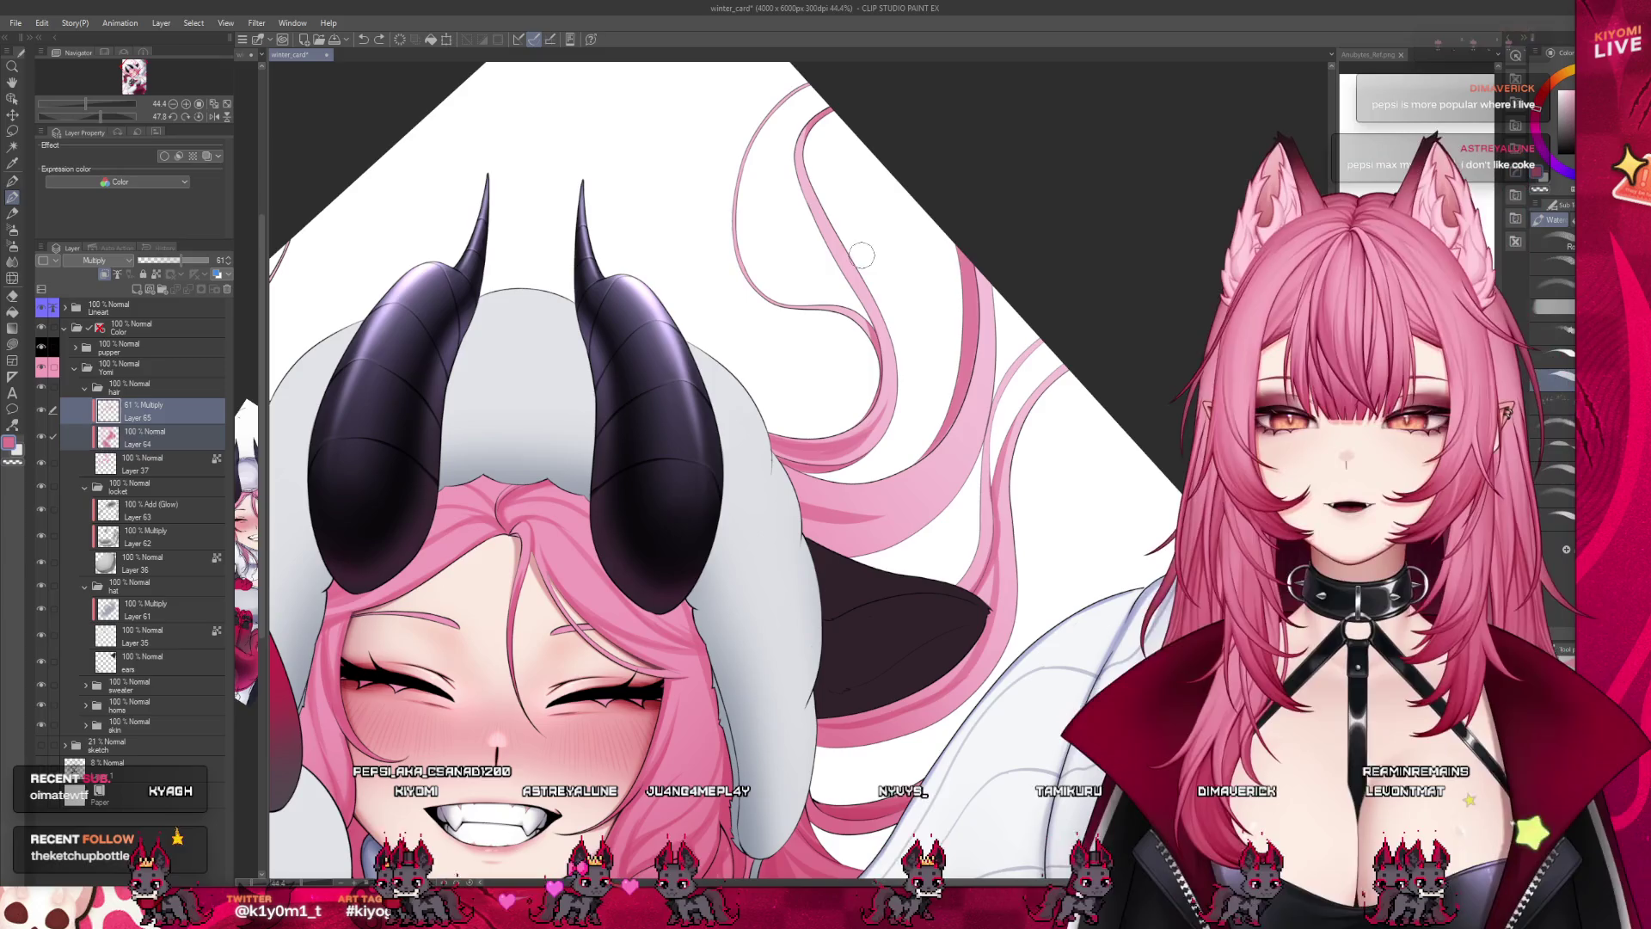
scroll(851, 274, "down", 3)
Review the whole winter_card illustration at a wider zoom and save it with Ctrl+S.
scroll(841, 287, "down", 2)
scroll(841, 286, "up", 1)
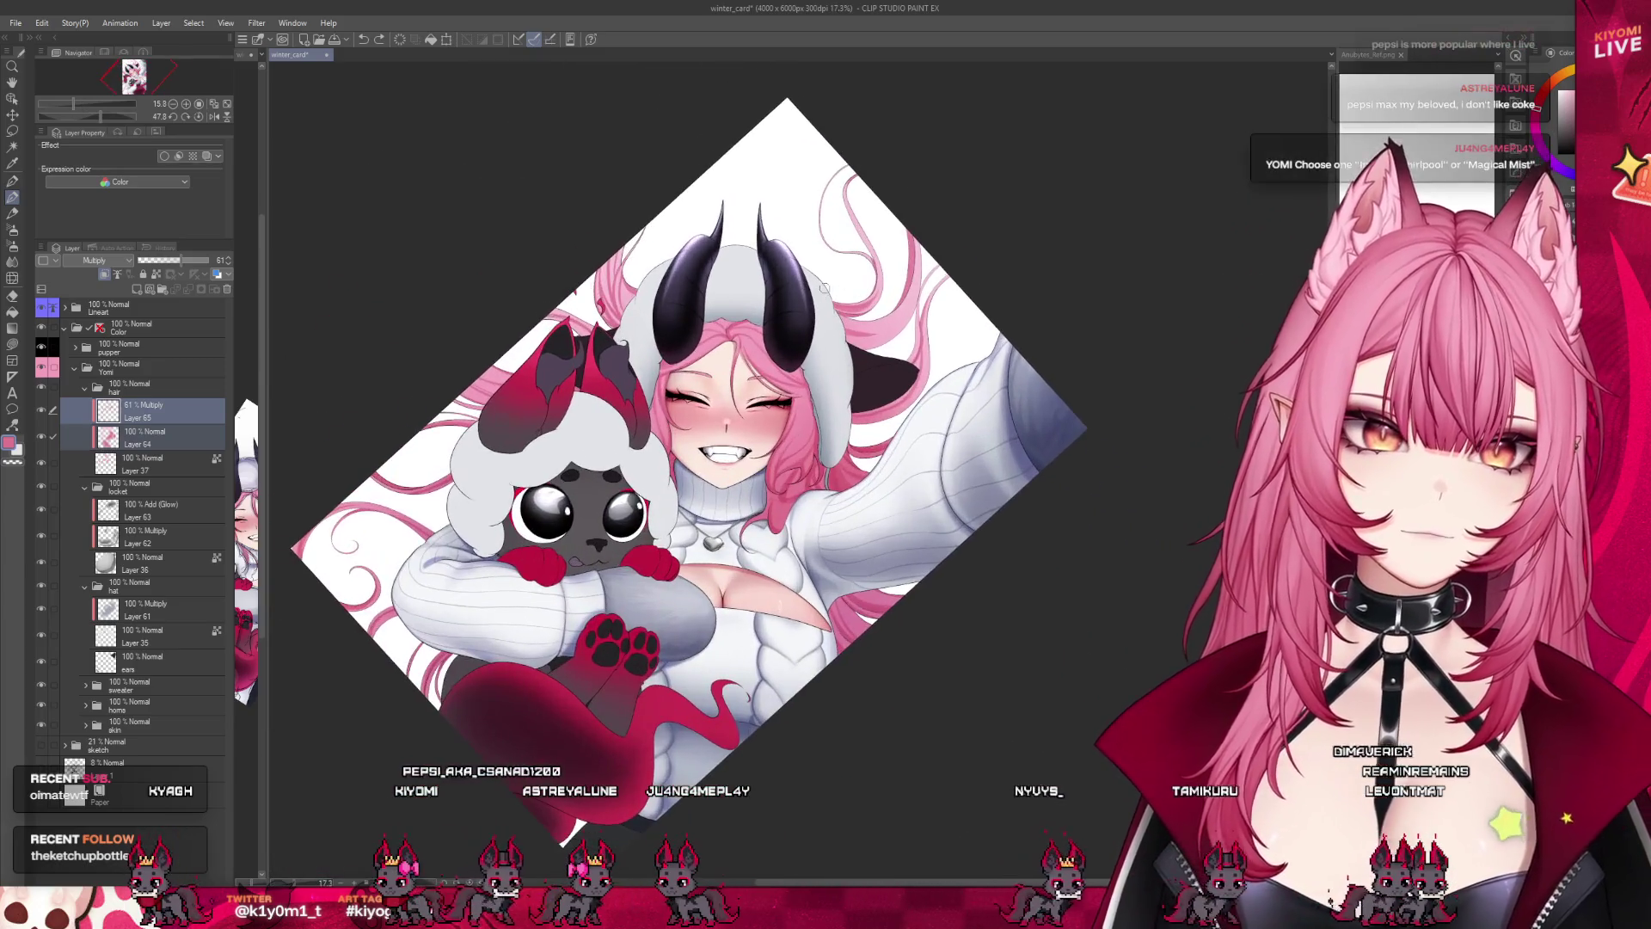
scroll(852, 275, "up", 1)
scroll(869, 262, "up", 2)
scroll(892, 243, "up", 1)
scroll(893, 243, "down", 1)
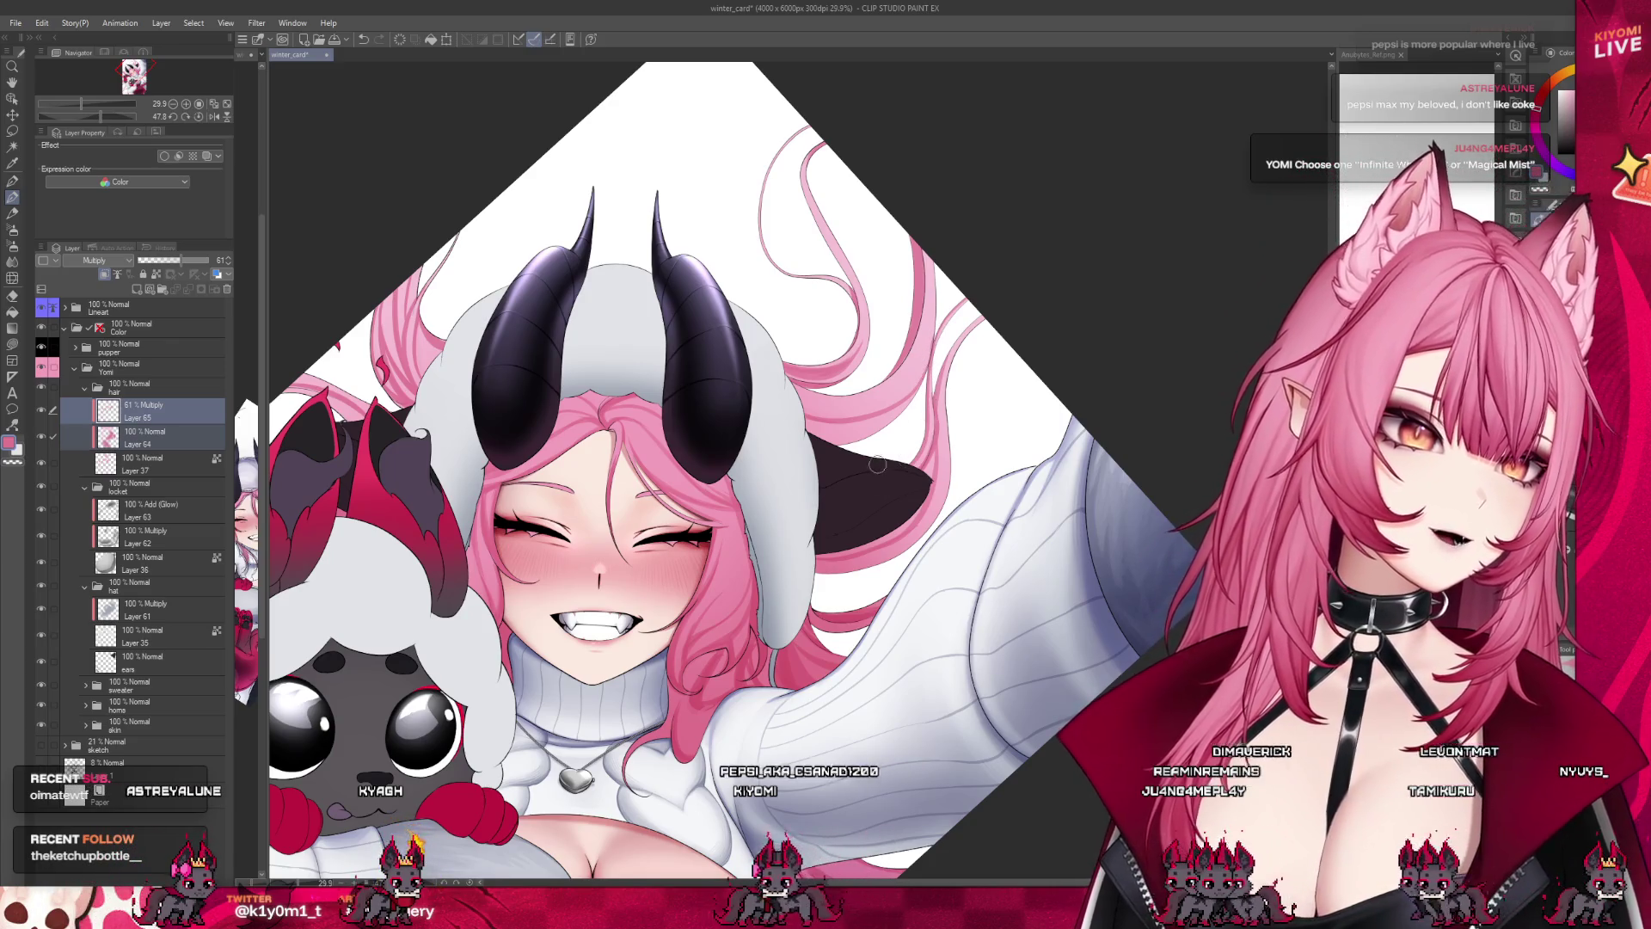
scroll(874, 472, "down", 3)
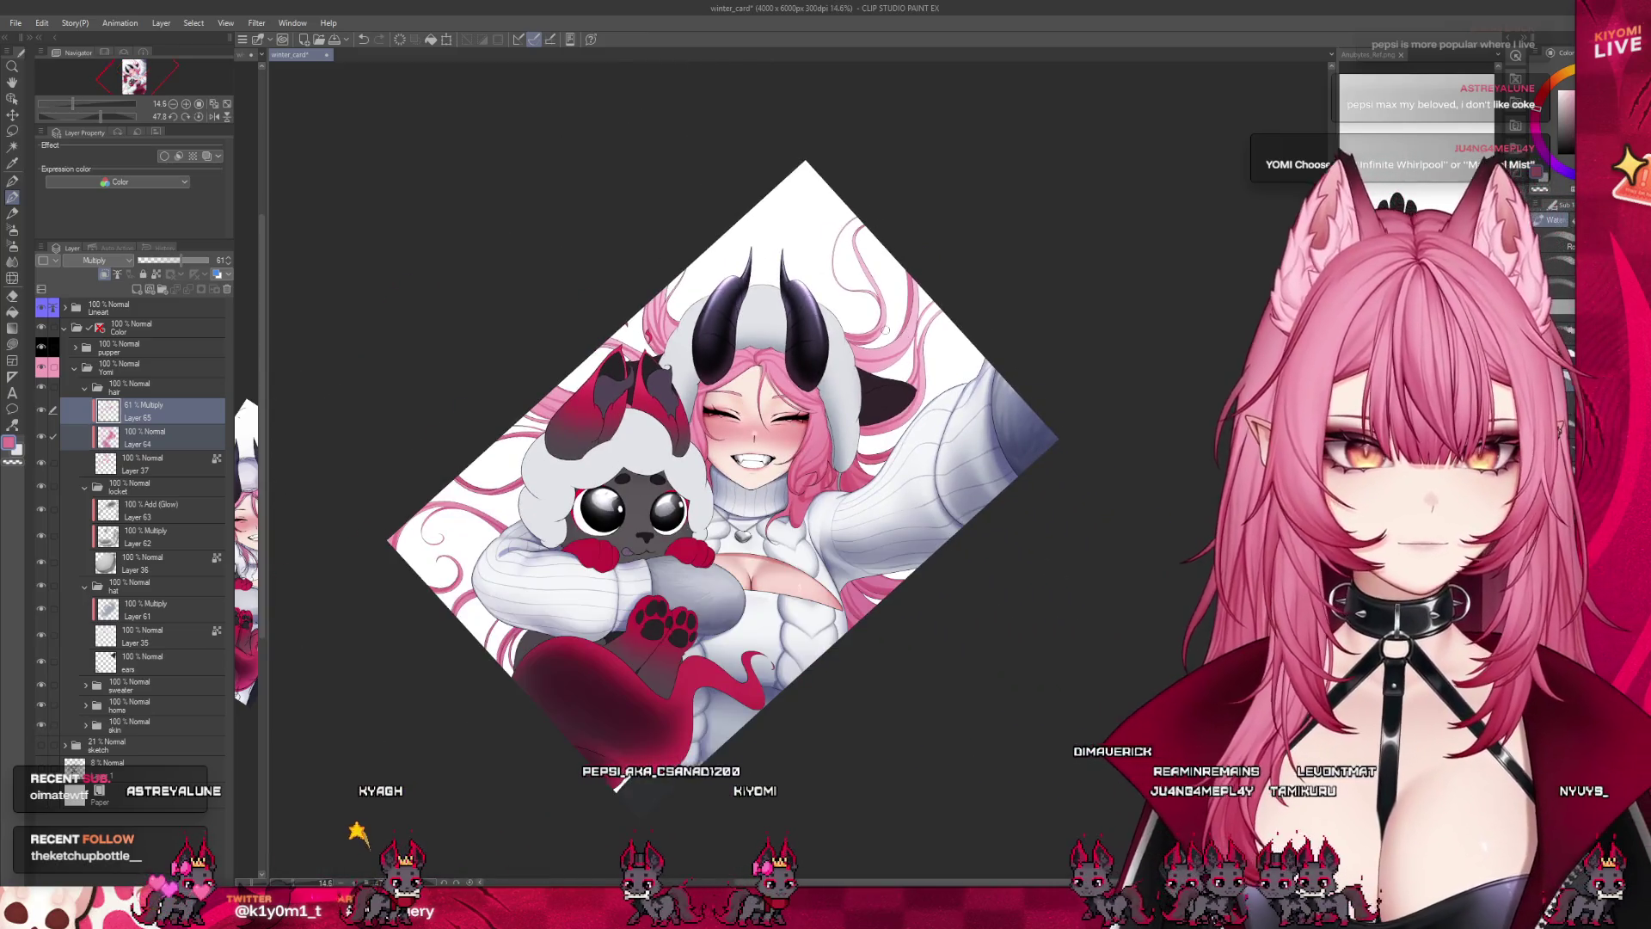
scroll(771, 406, "up", 1)
scroll(771, 406, "up", 1)
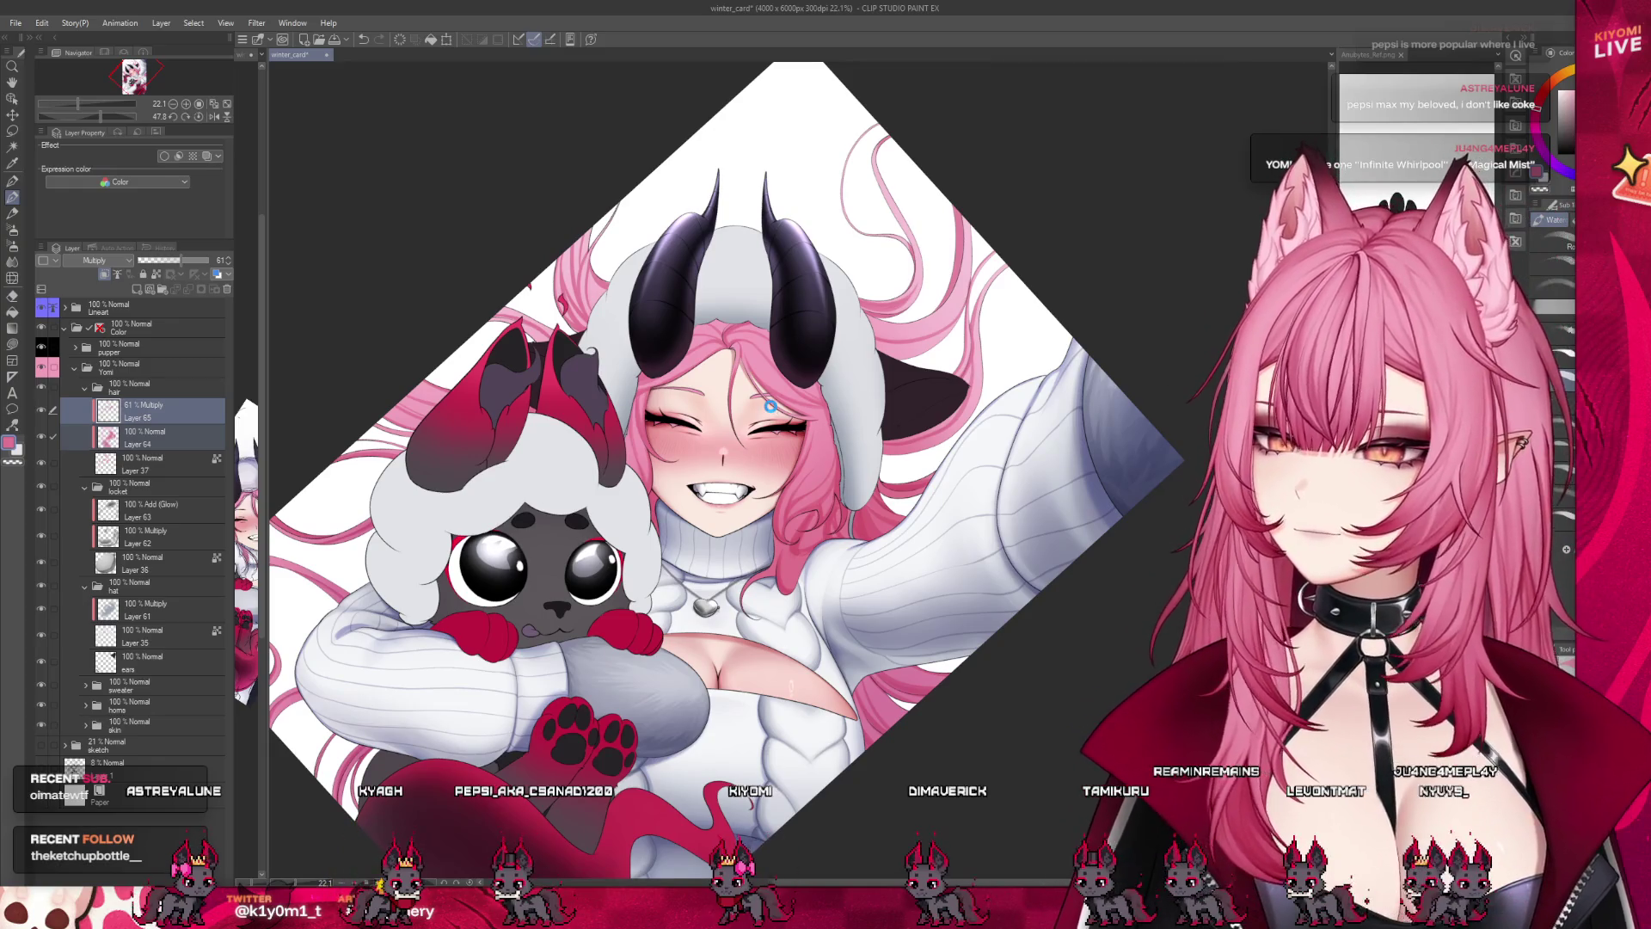
key("ctrl+s")
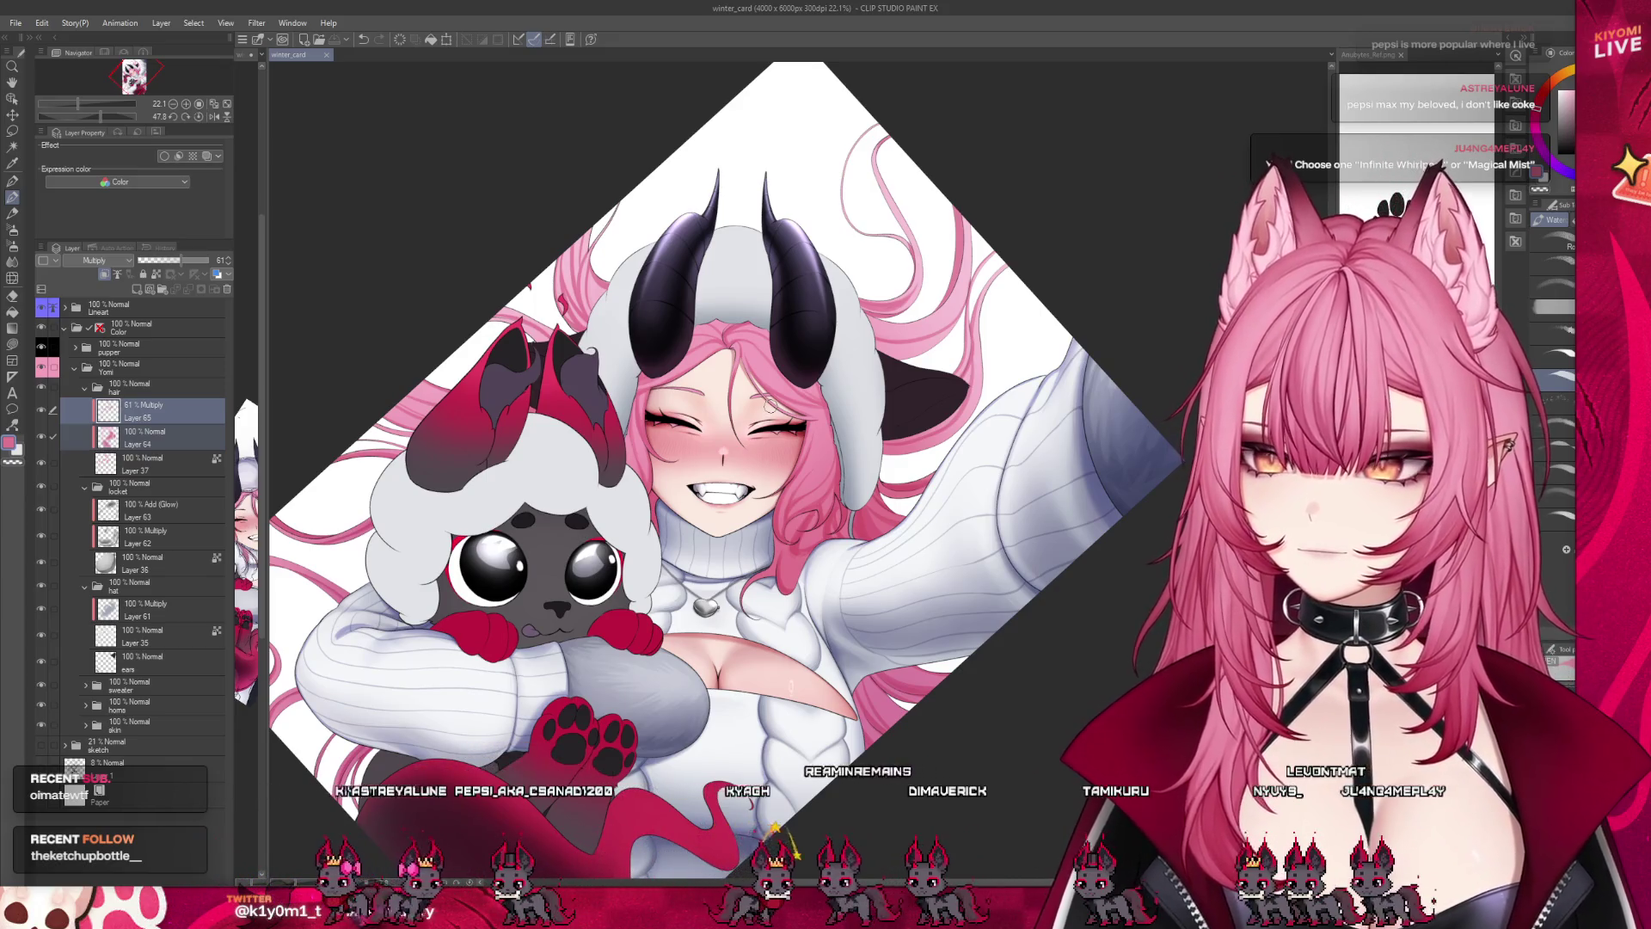
scroll(891, 180, "up", 3)
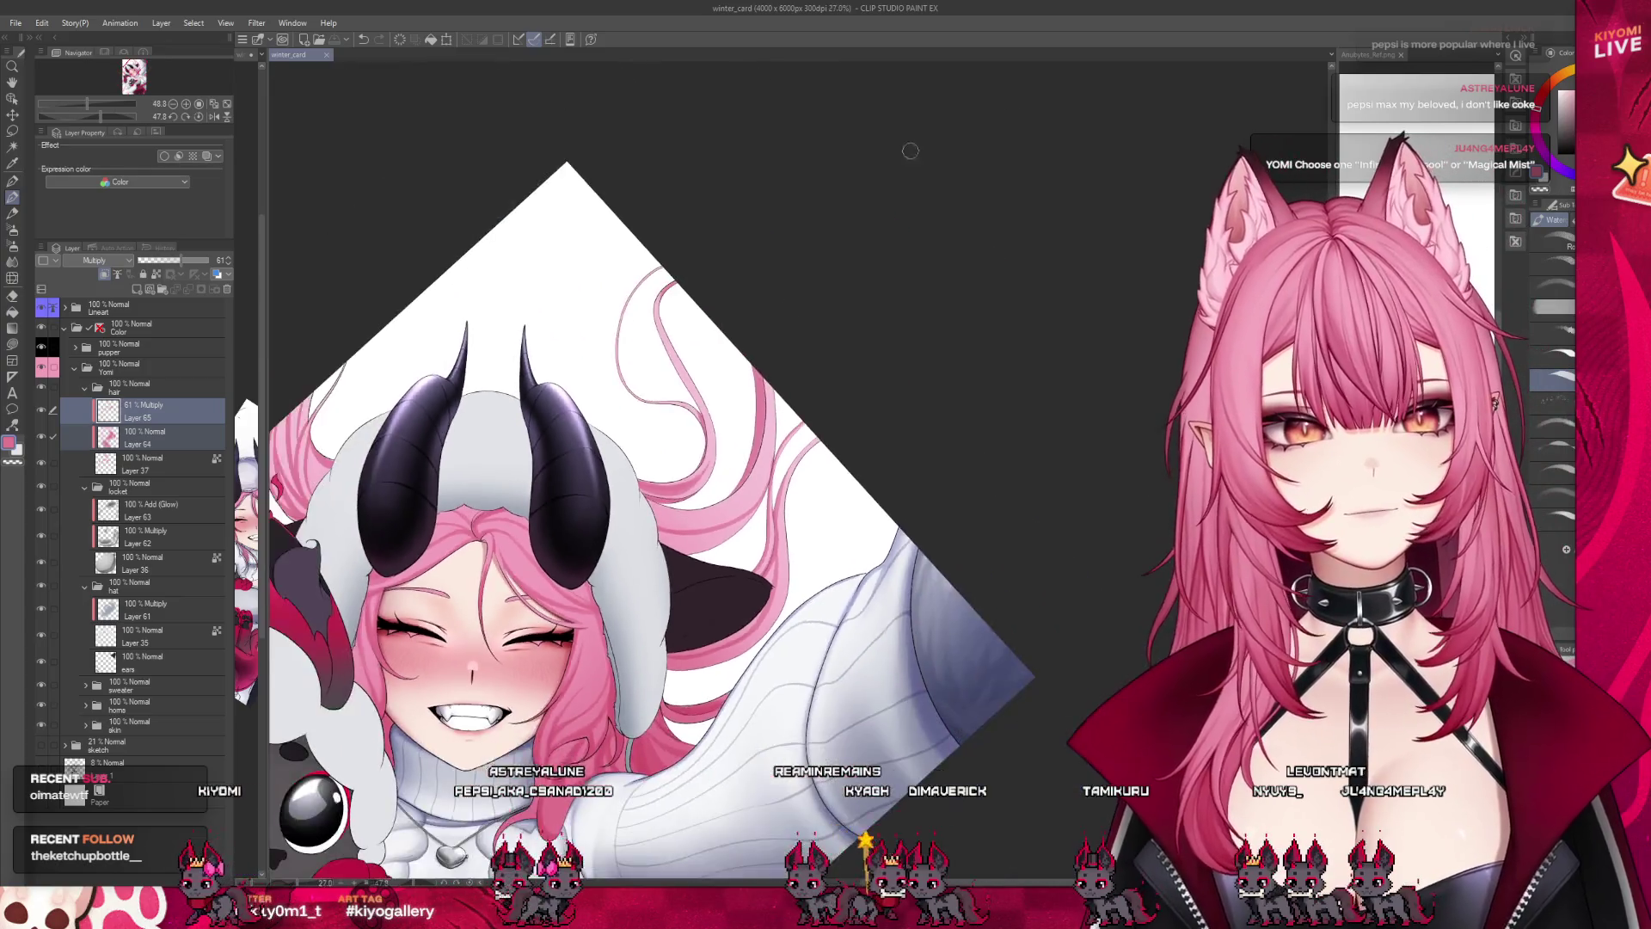
scroll(892, 180, "up", 4)
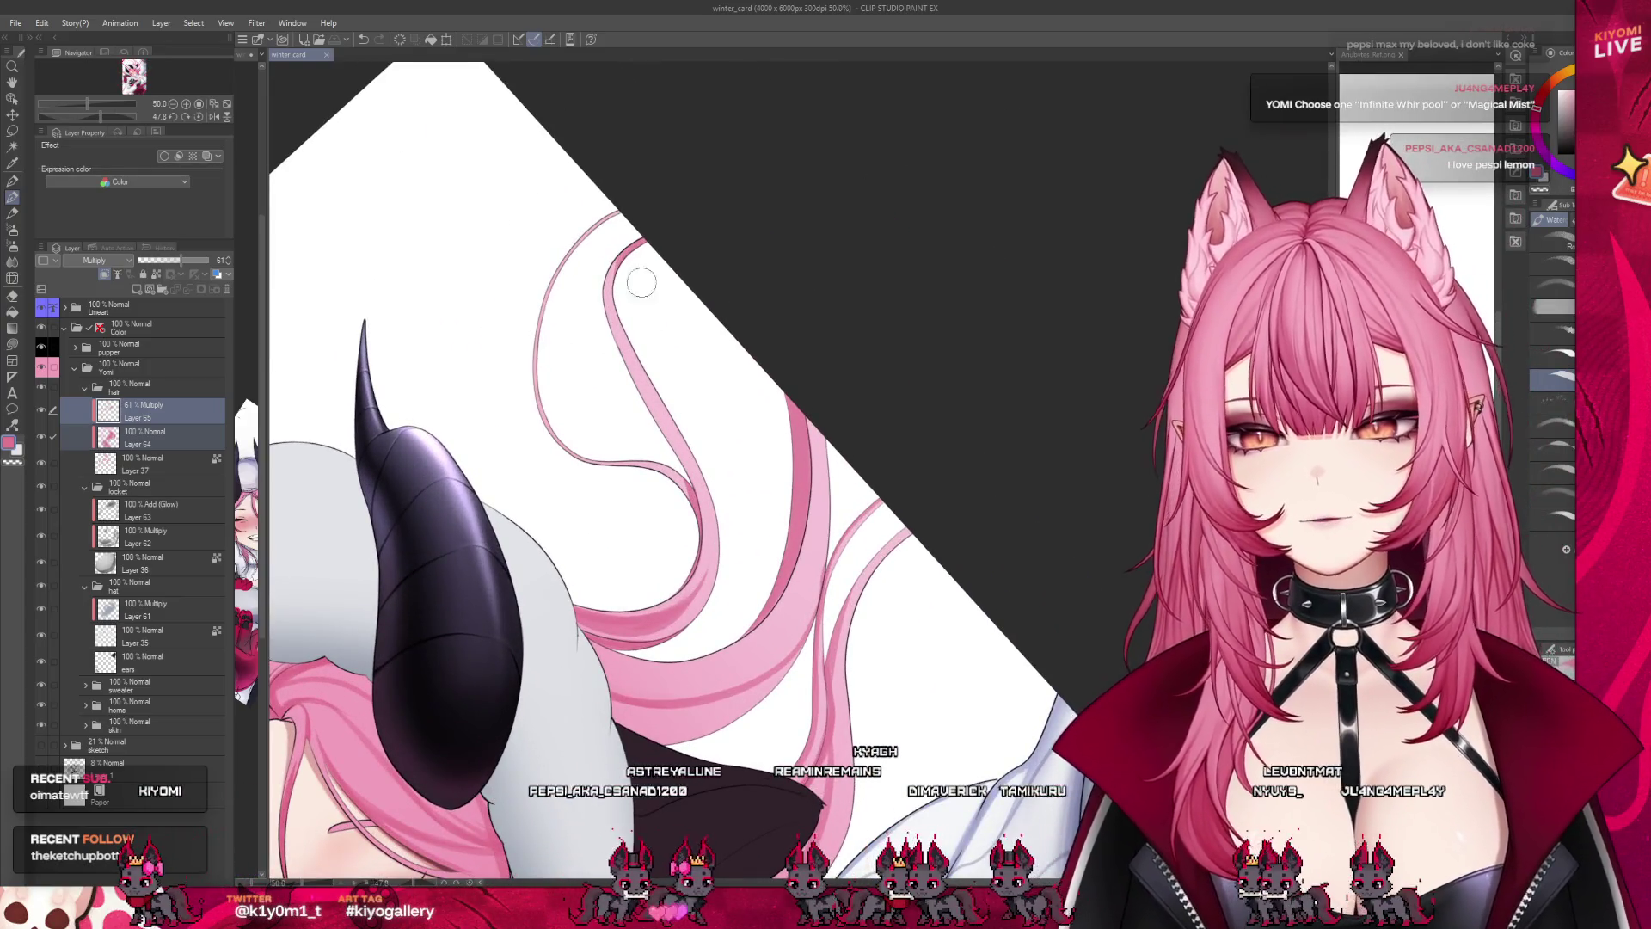
Touch up the pink hair strands beside the left horn, then switch to the decoration brushes.
left_click_drag(652, 291, 662, 310)
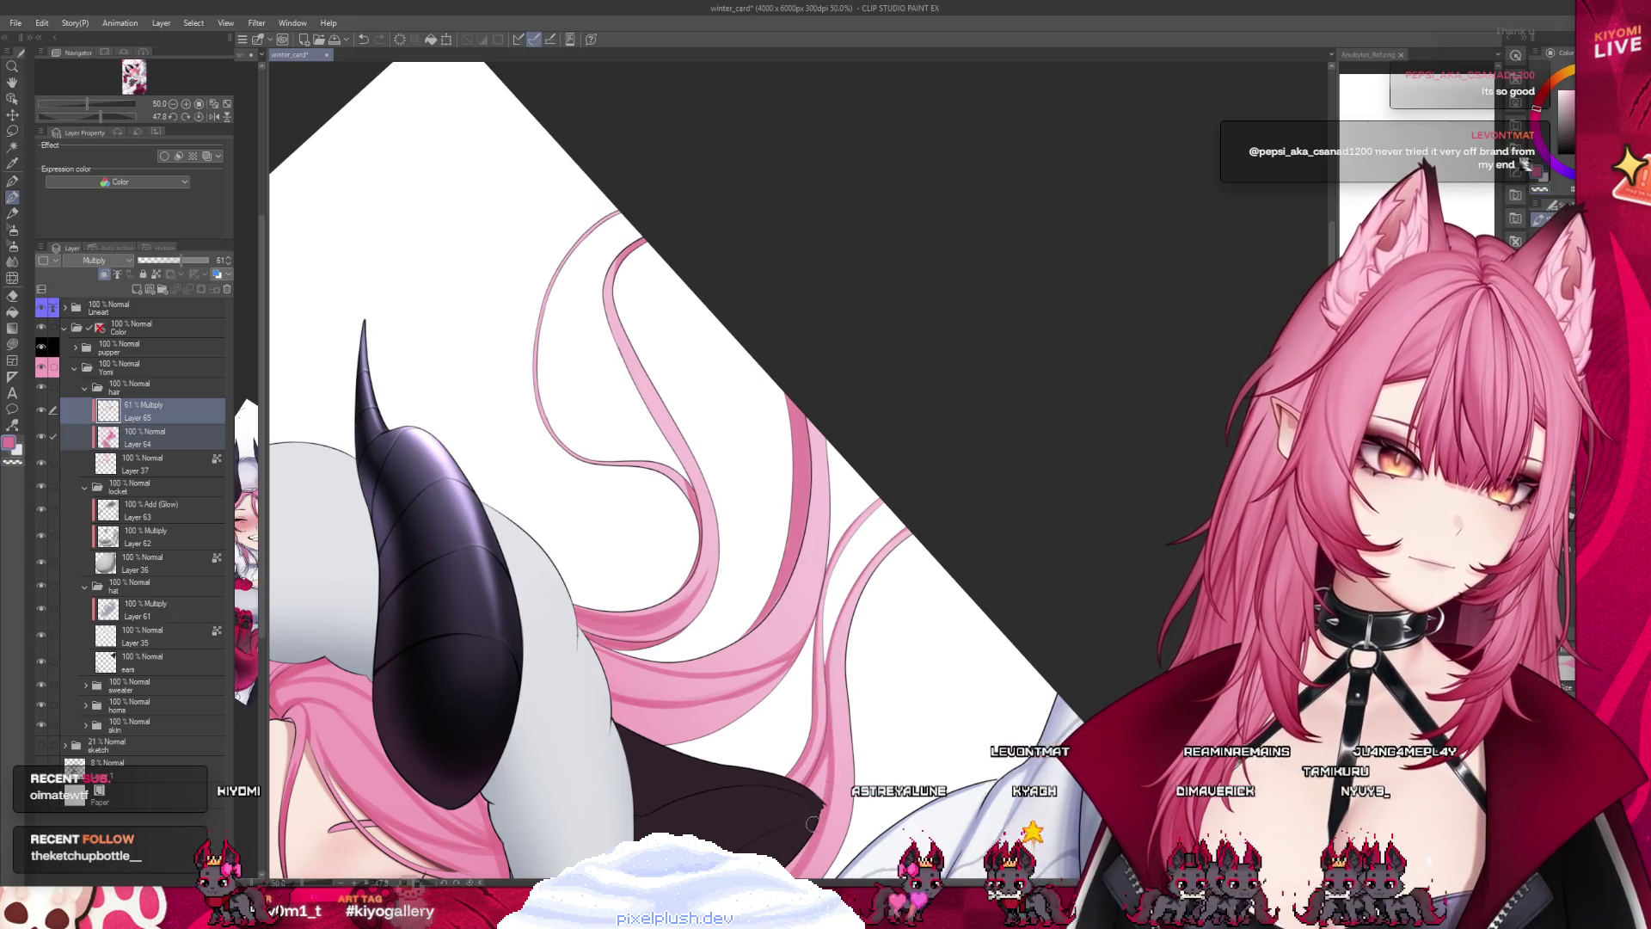
scroll(944, 627, "down", 2)
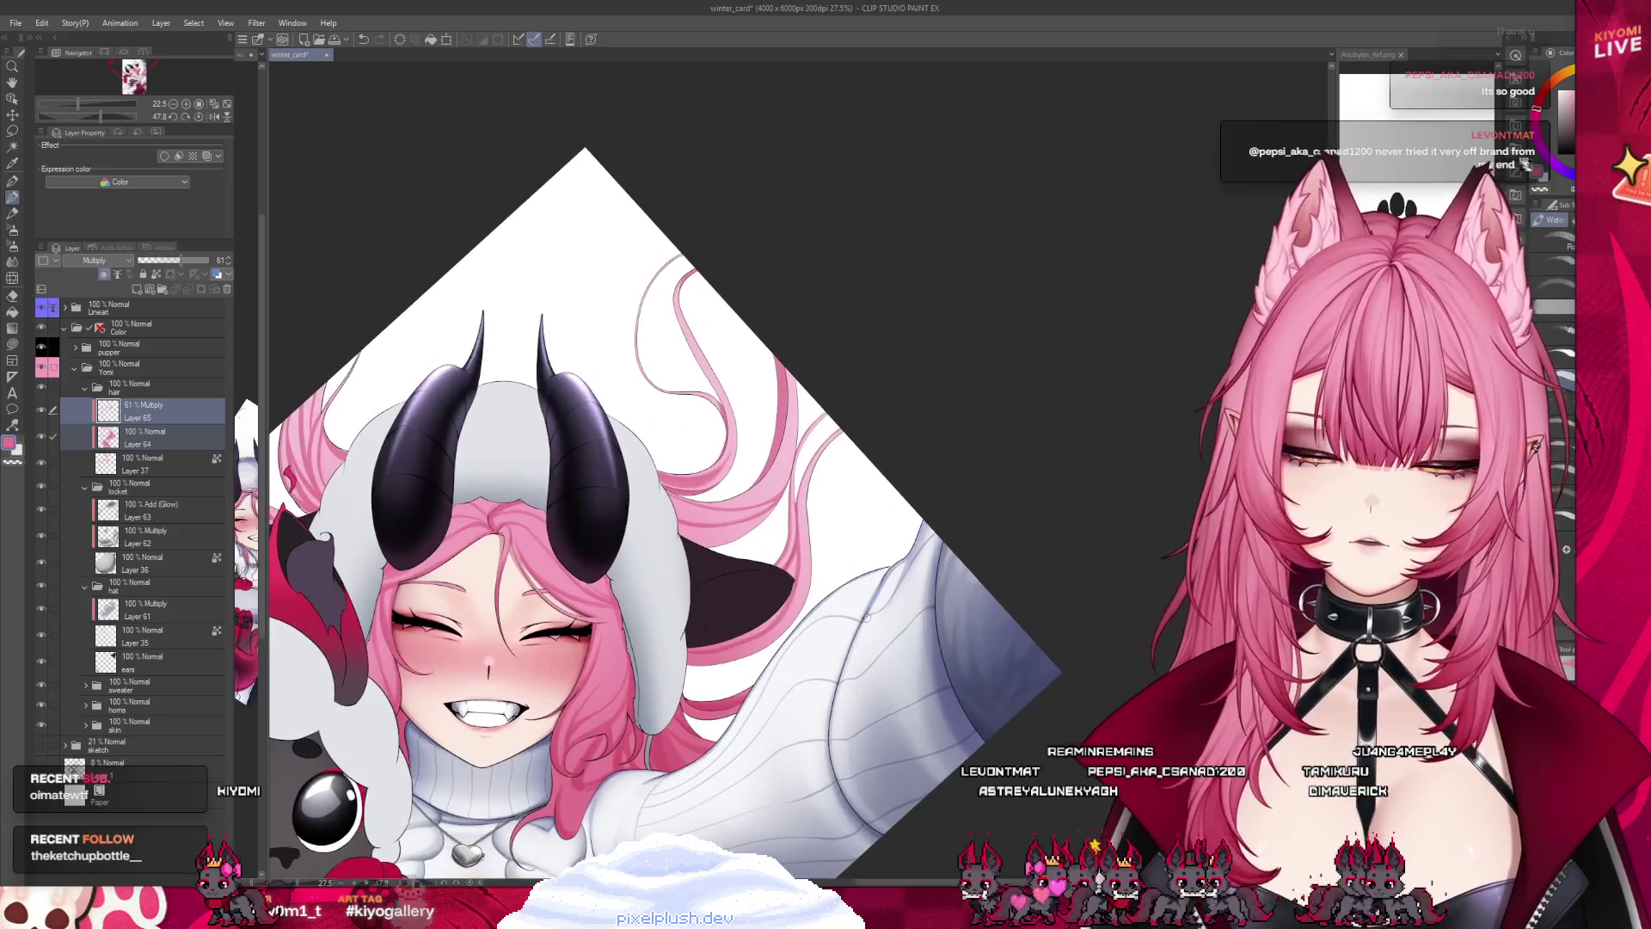
scroll(785, 661, "up", 1)
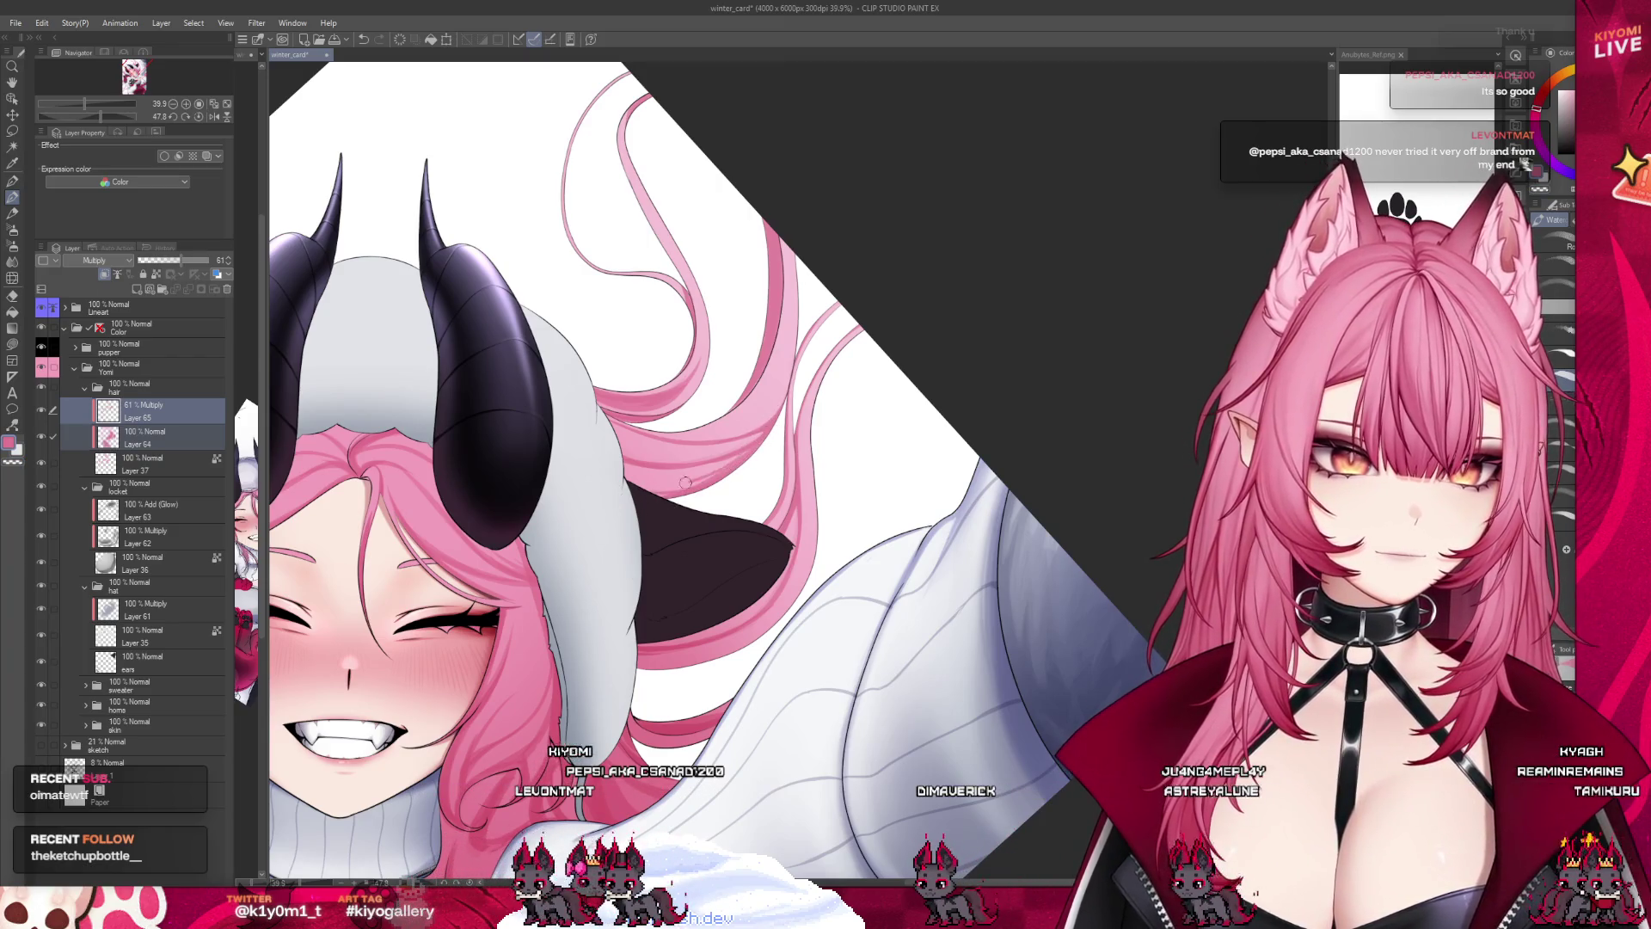
key("b")
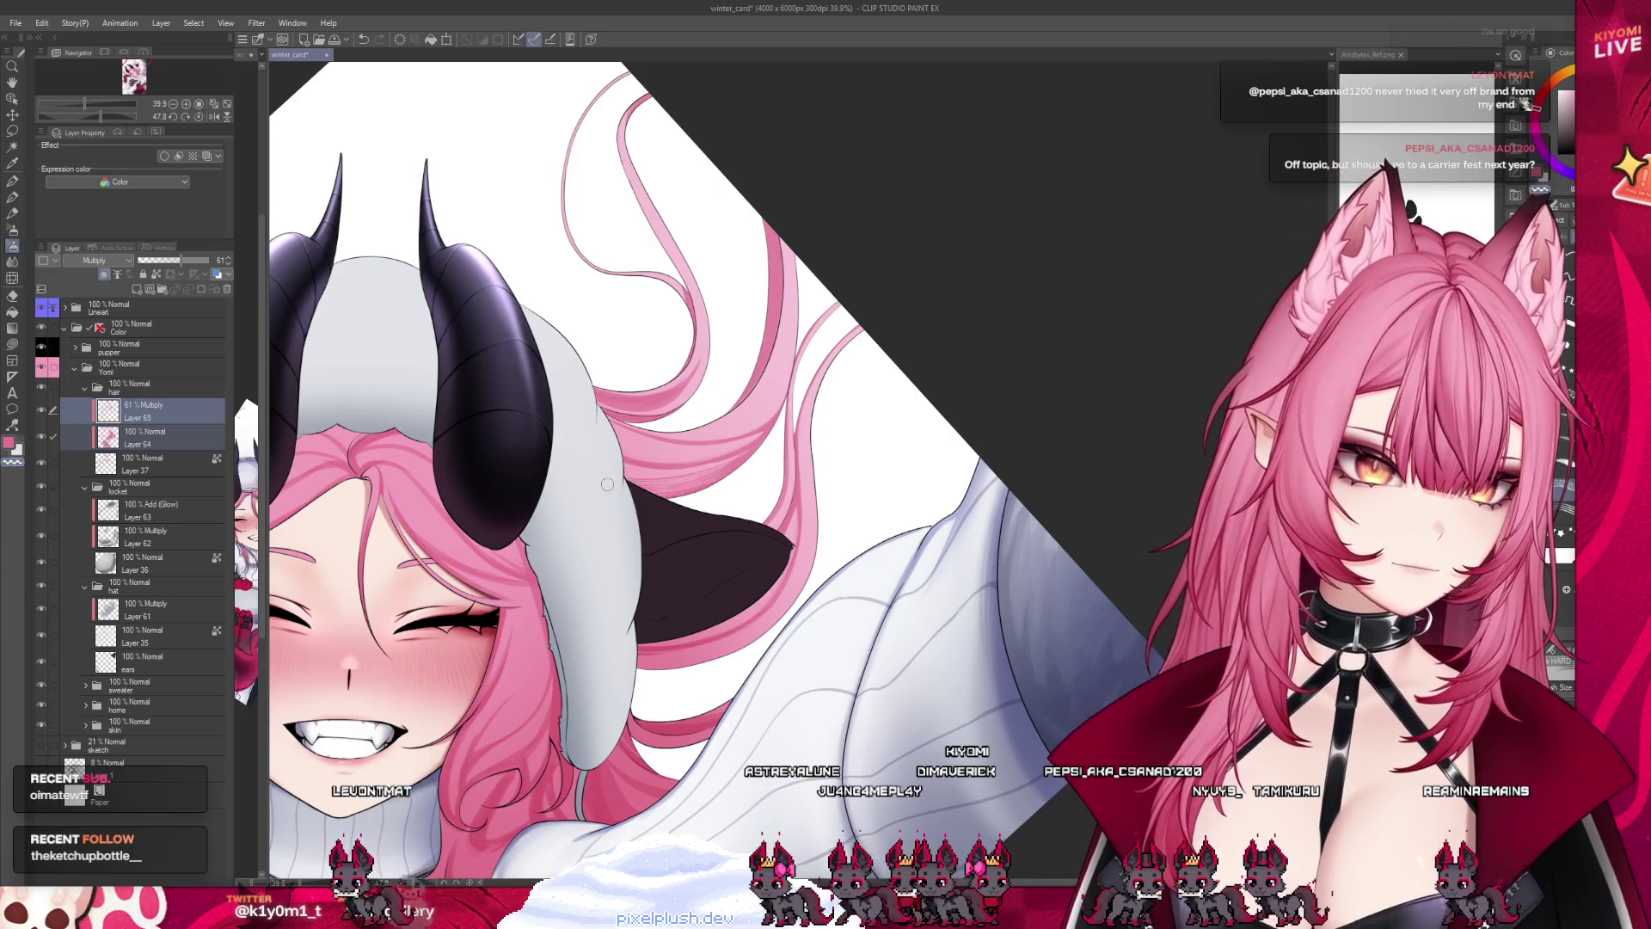
scroll(704, 413, "up", 3)
With the watercolor brush, flip the canvas vertically and paint pink over the hair lock's pale gap.
scroll(703, 413, "up", 1)
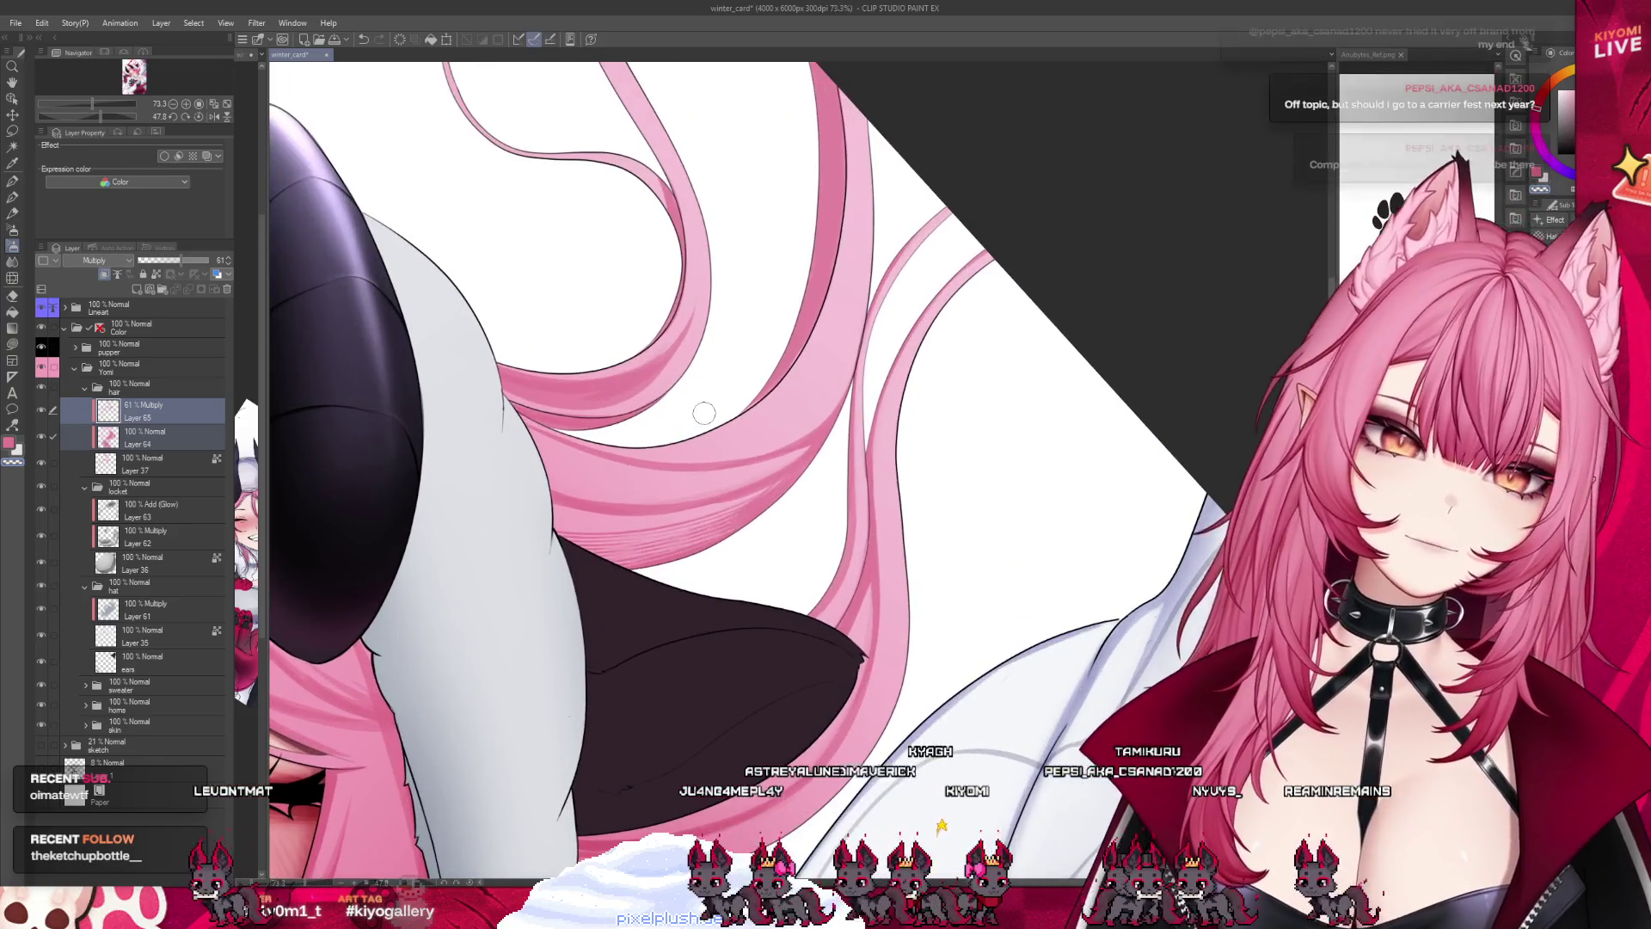
scroll(684, 473, "up", 1)
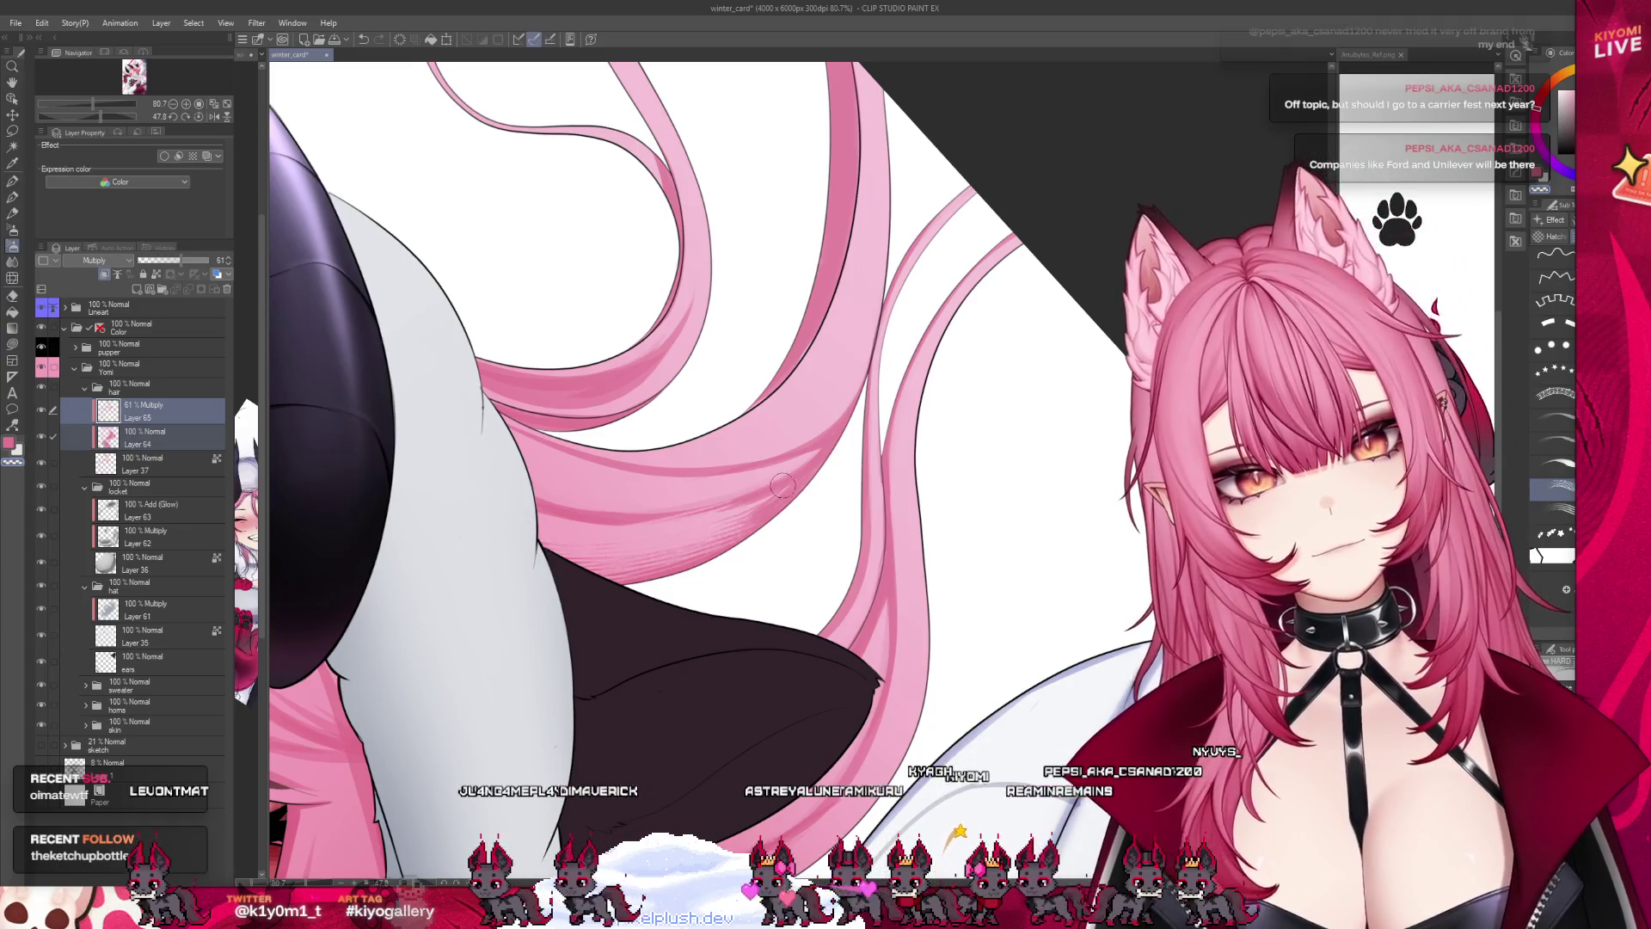
left_click(13, 197)
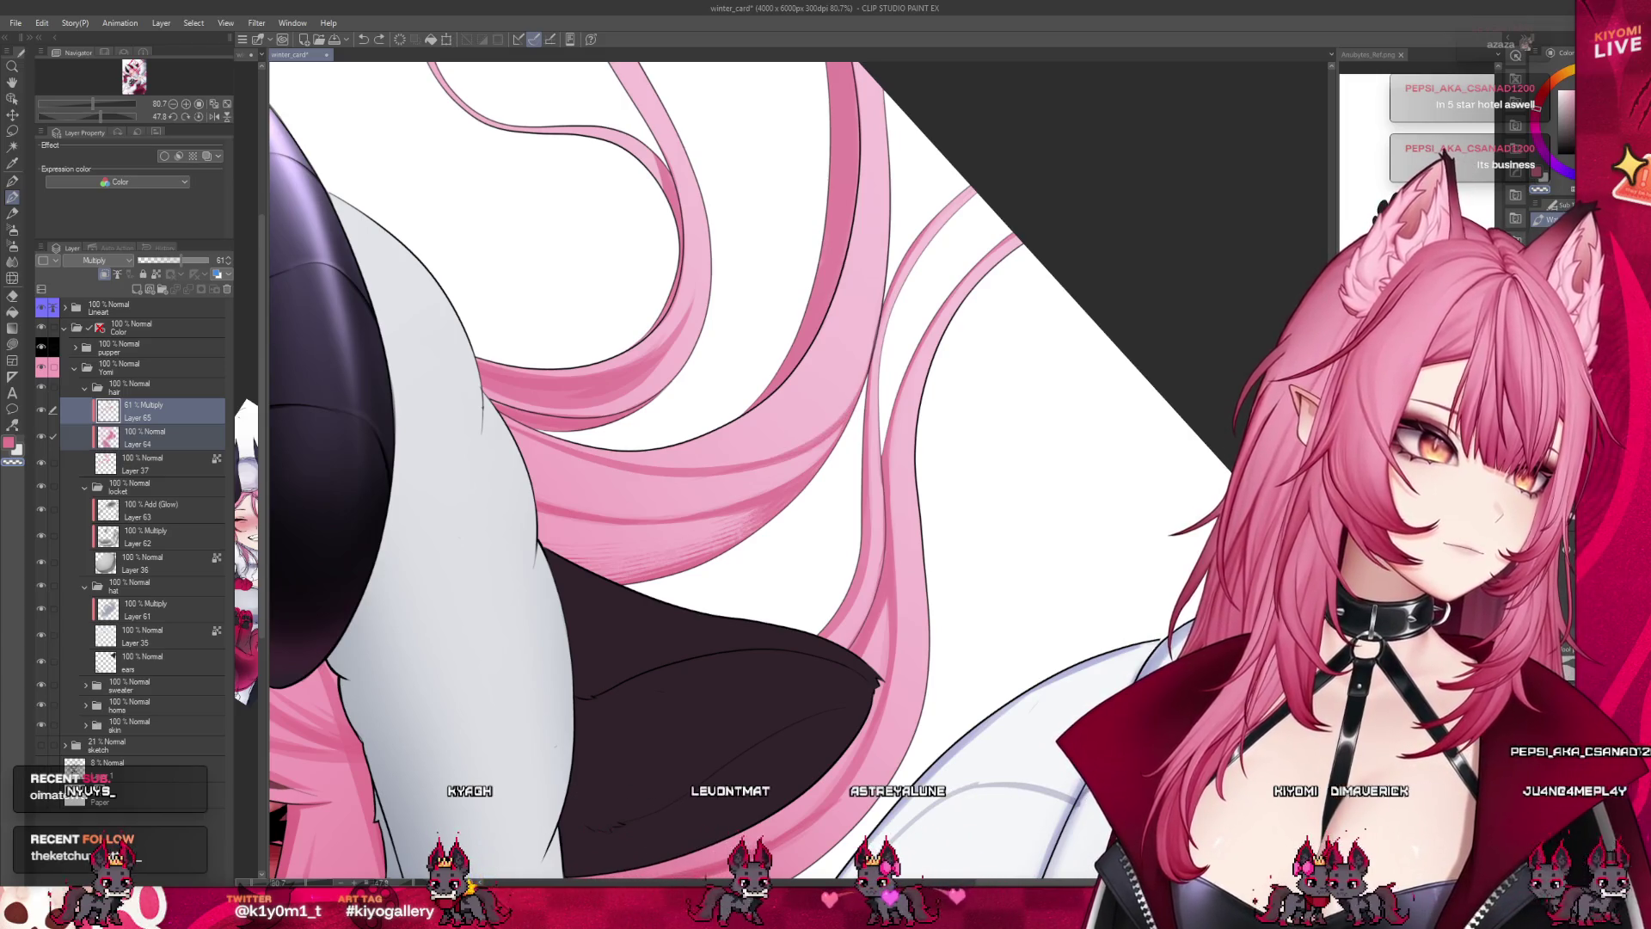
left_click(226, 117)
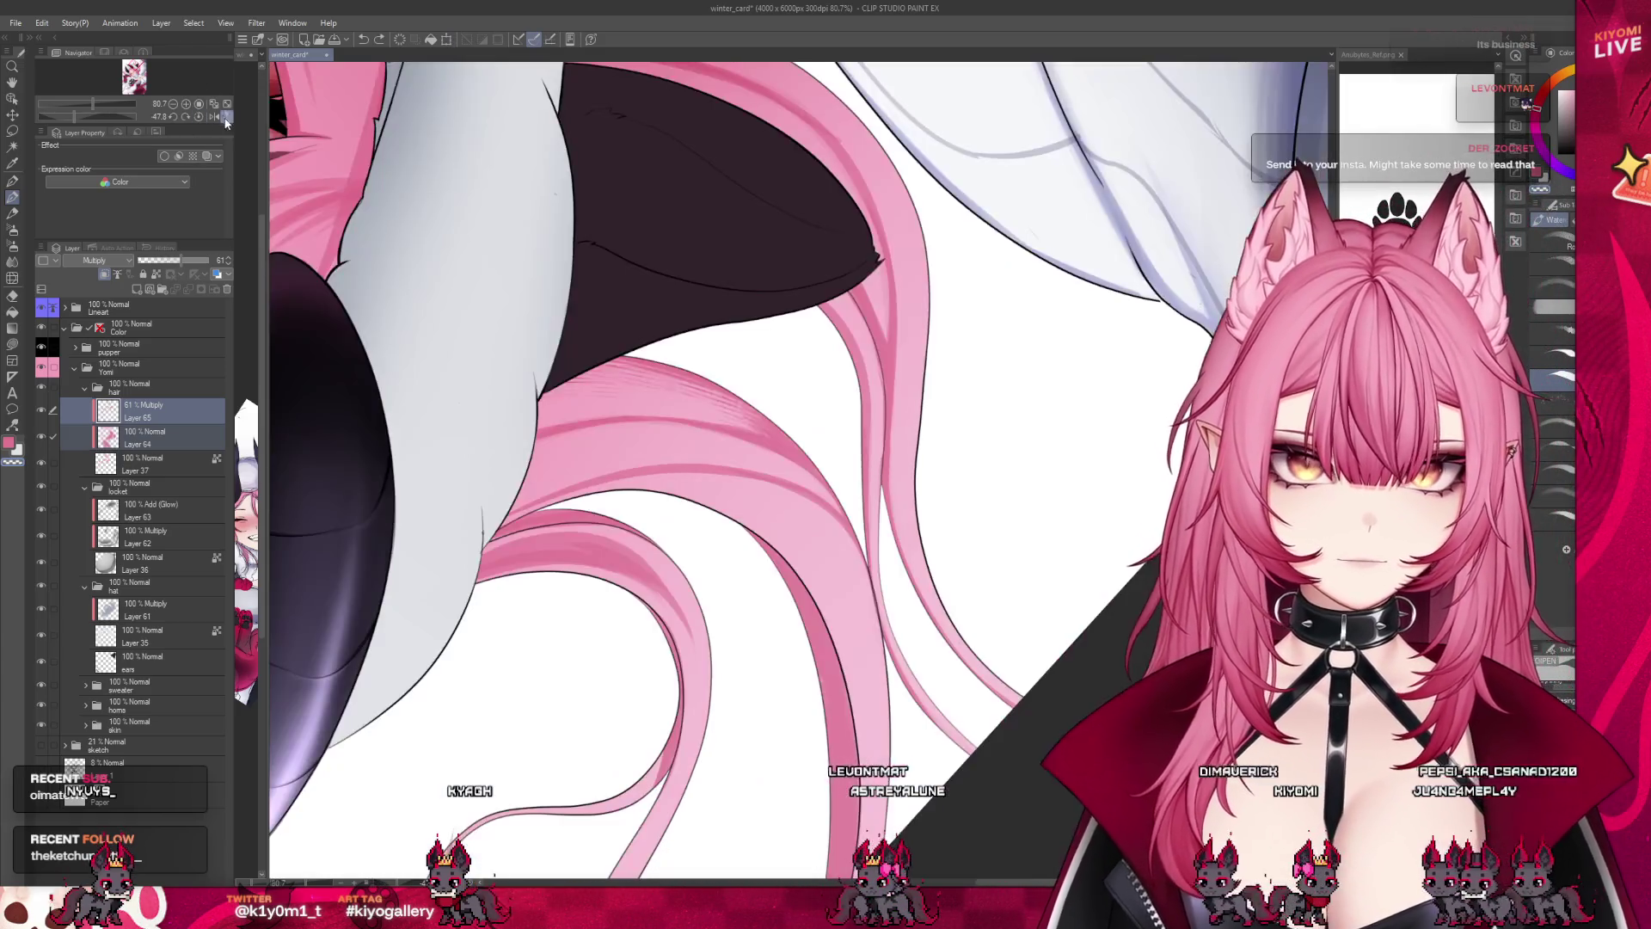
scroll(788, 381, "down", 1)
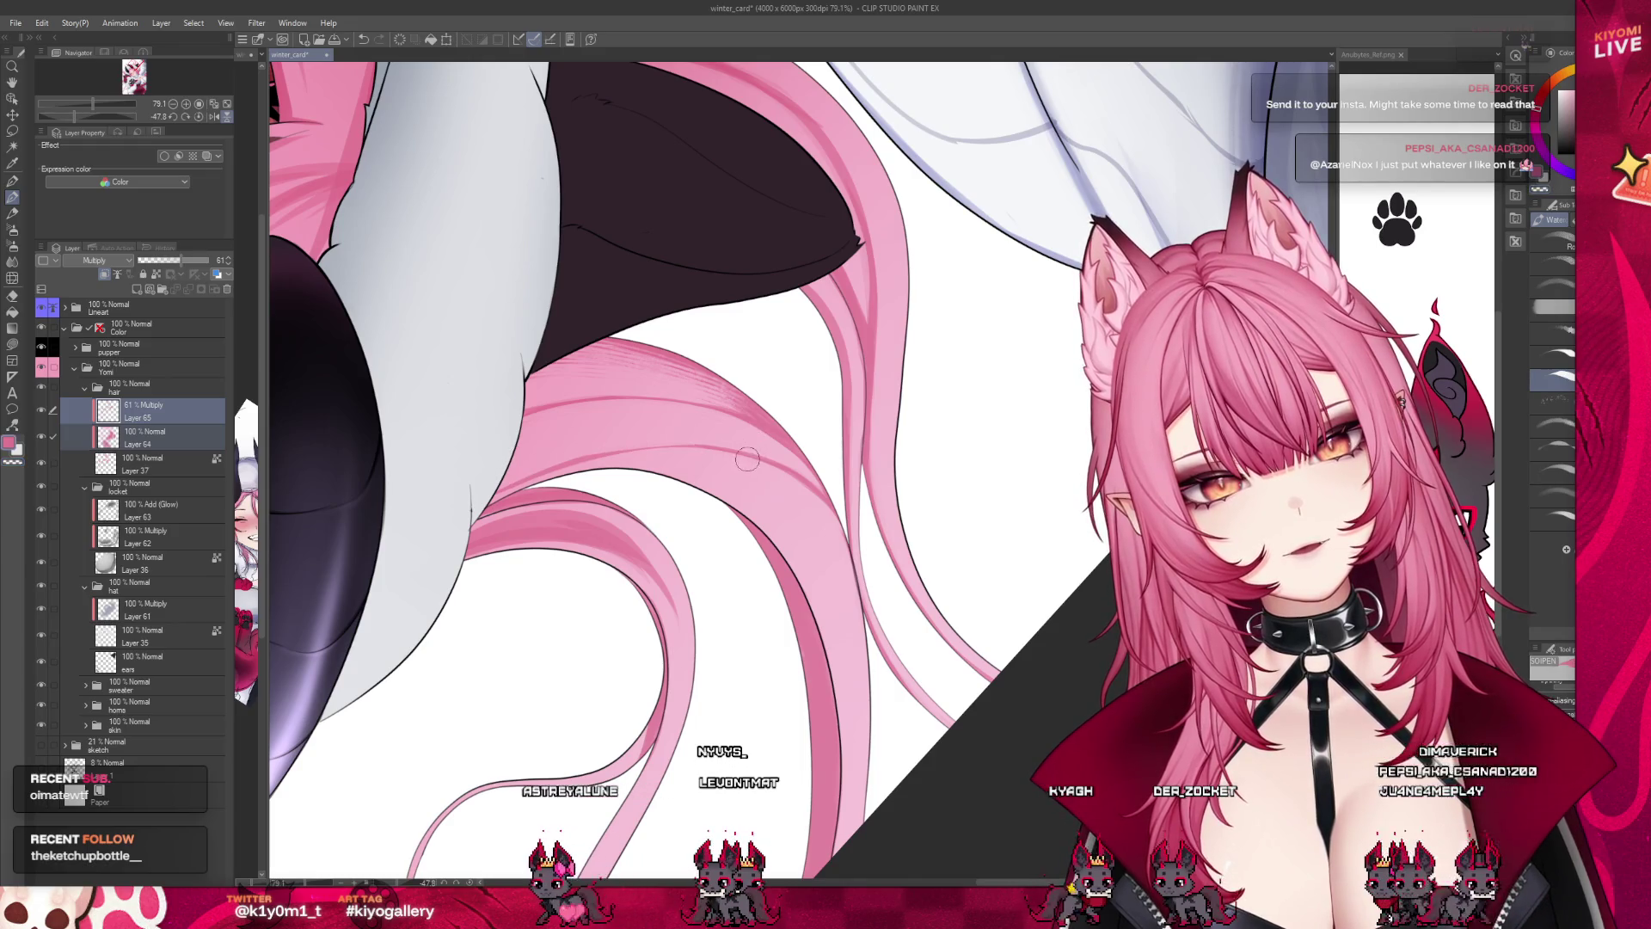
left_click_drag(561, 462, 480, 481)
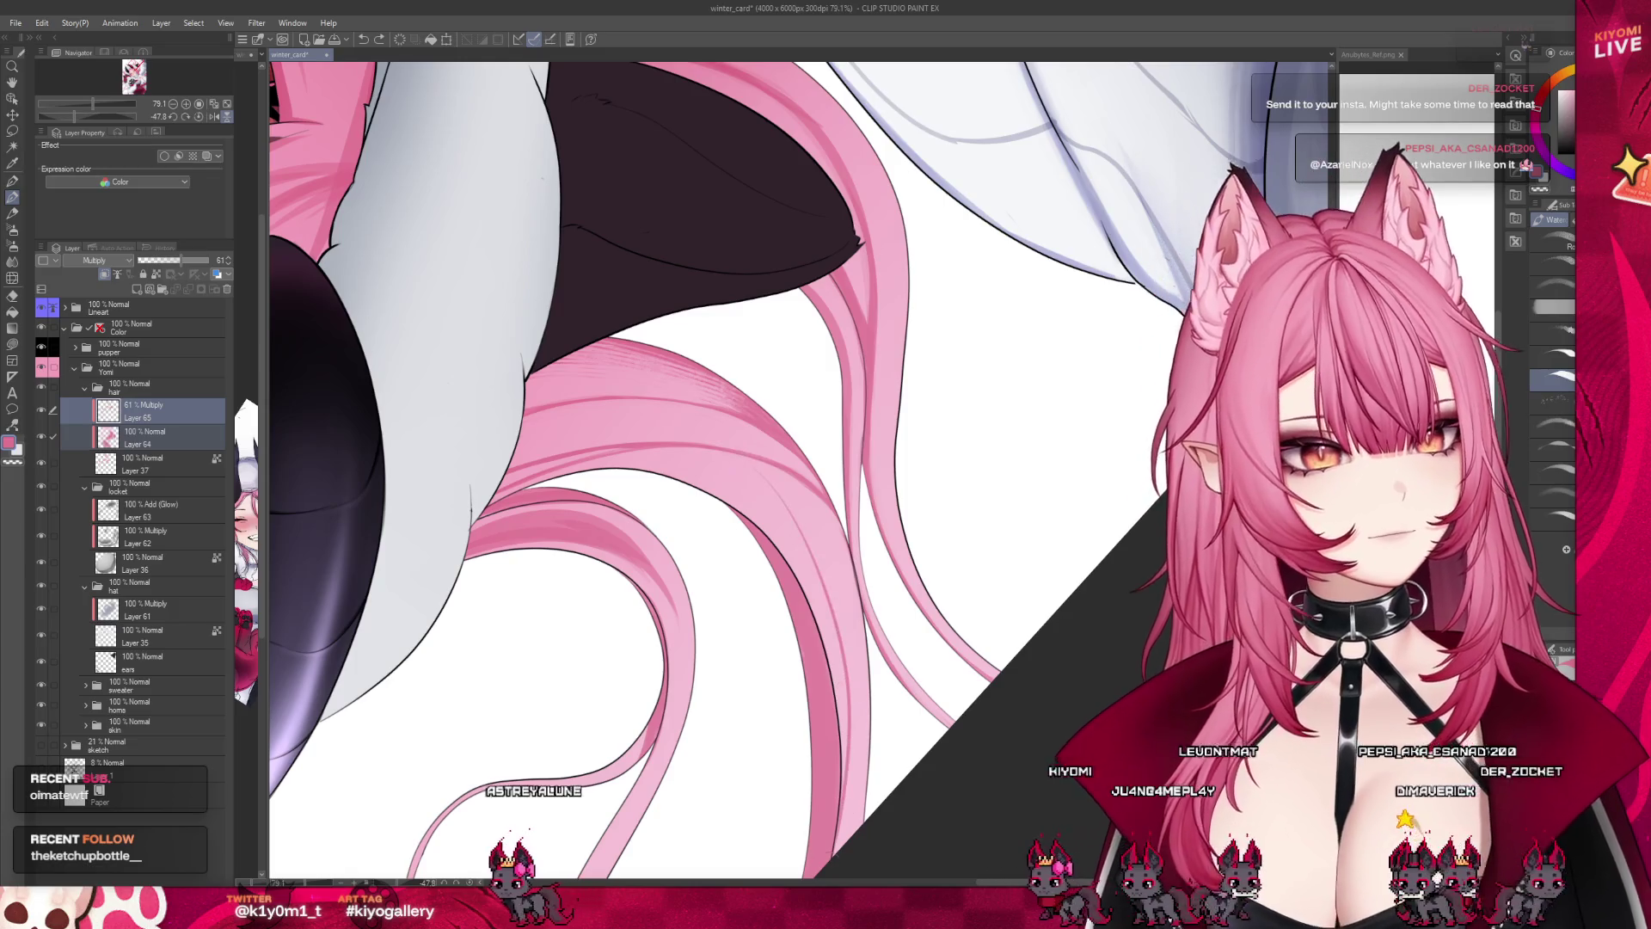
scroll(735, 505, "down", 1)
scroll(735, 505, "down", 2)
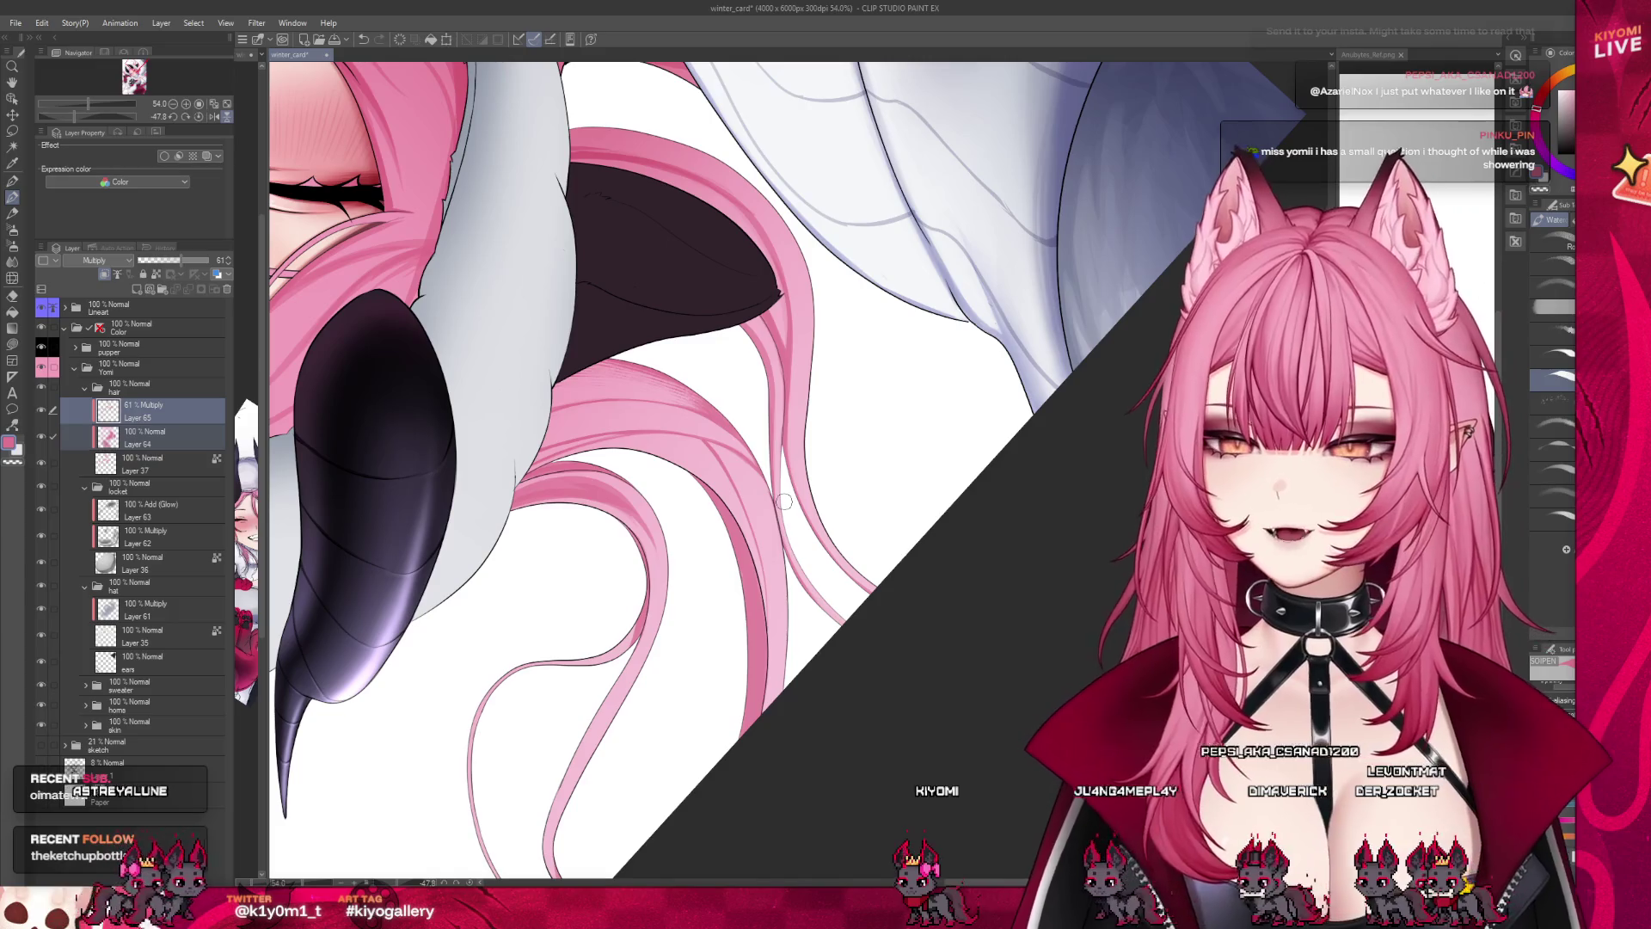
scroll(871, 494, "down", 4)
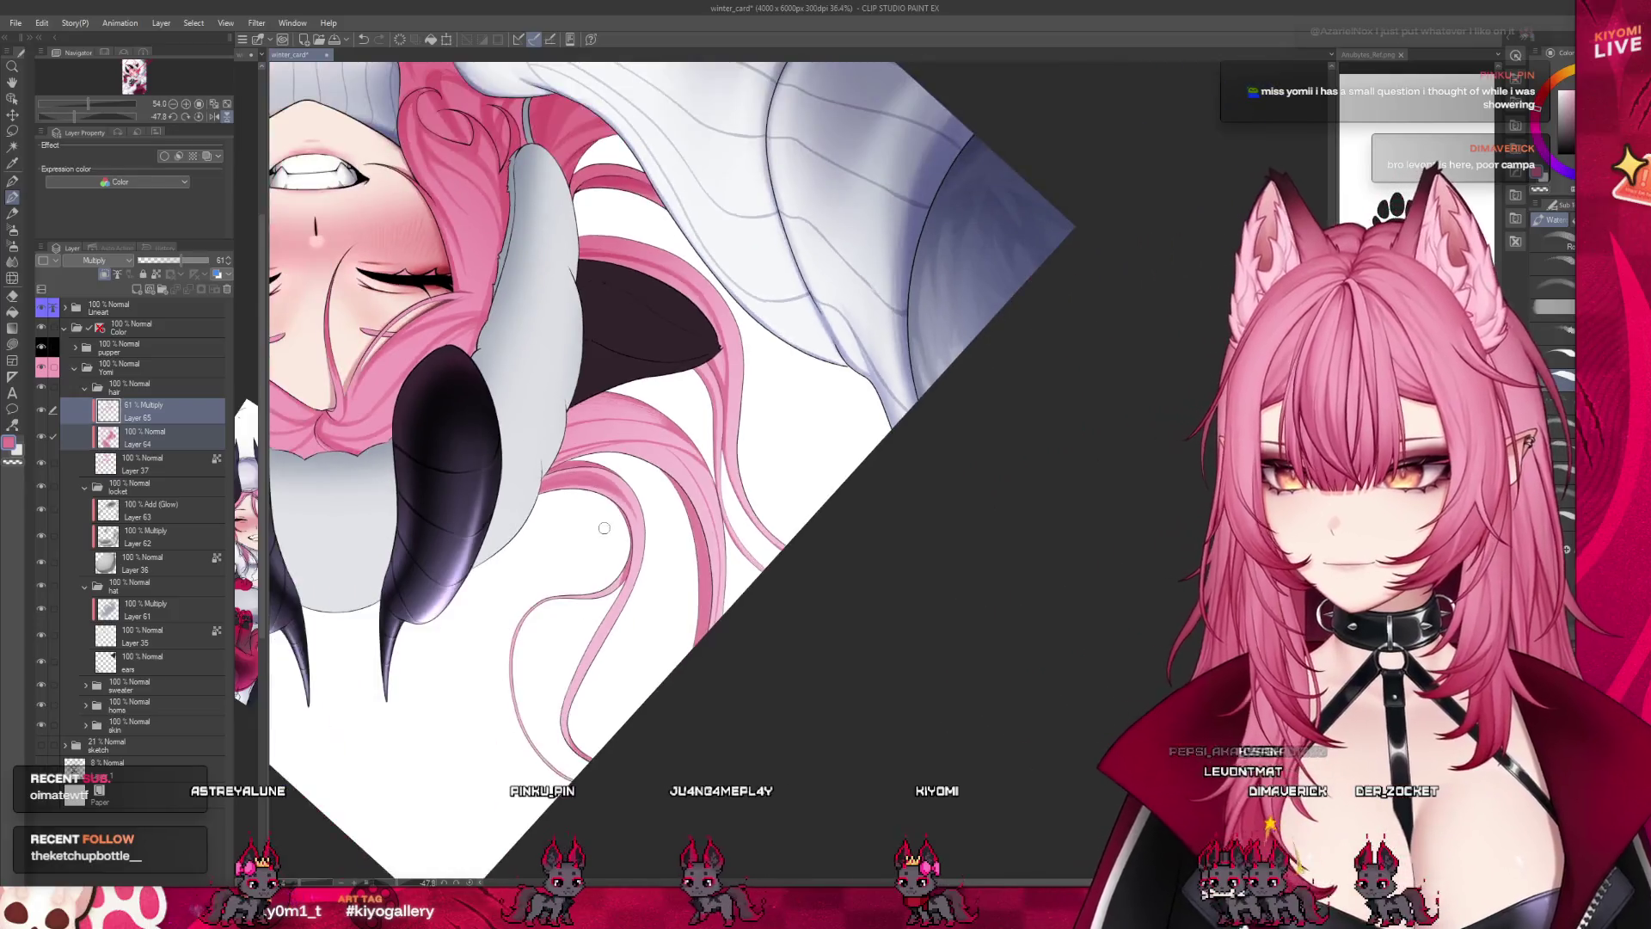
scroll(870, 495, "down", 2)
scroll(552, 703, "up", 3)
scroll(552, 703, "up", 2)
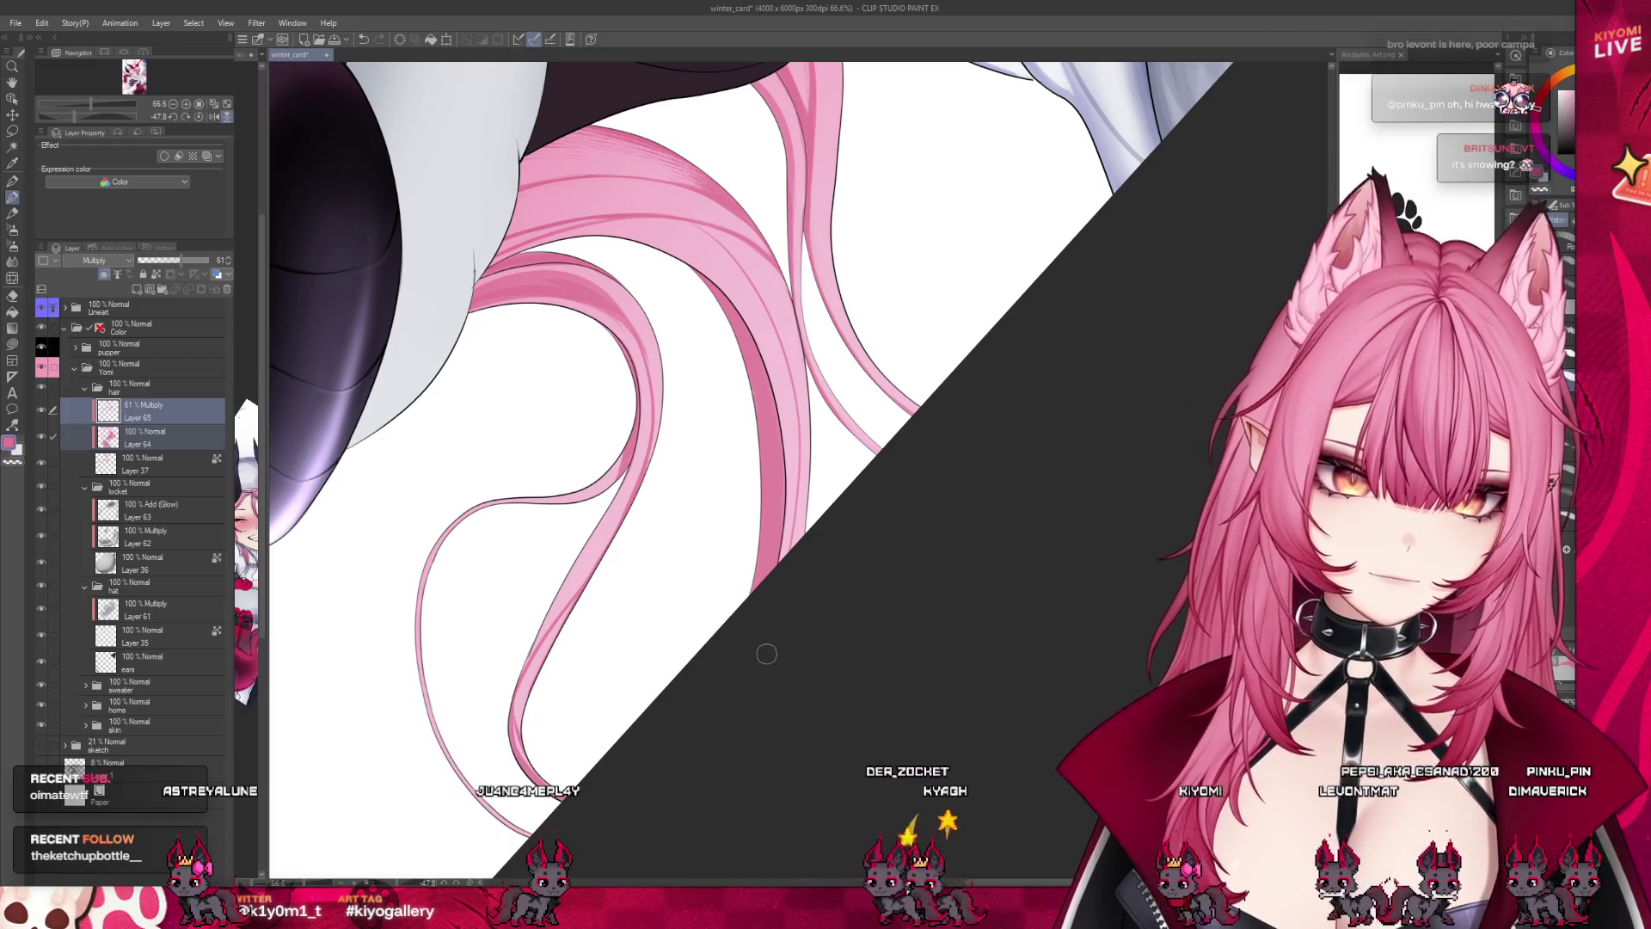
scroll(656, 568, "down", 1)
scroll(655, 567, "down", 1)
scroll(655, 567, "down", 2)
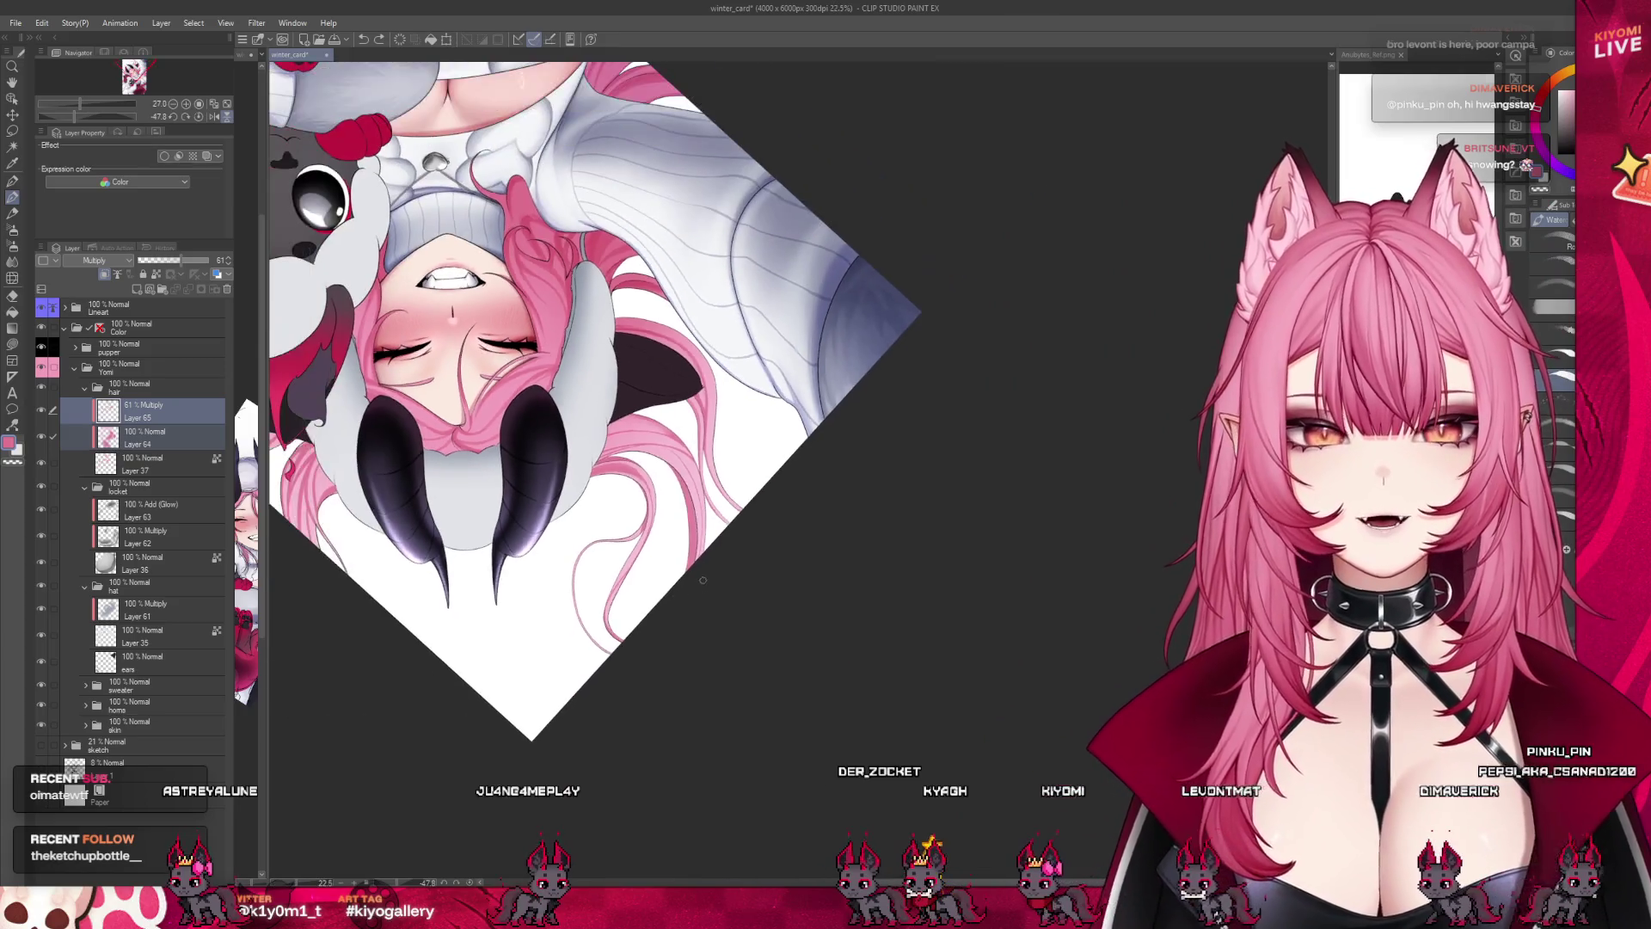
scroll(582, 205, "up", 1)
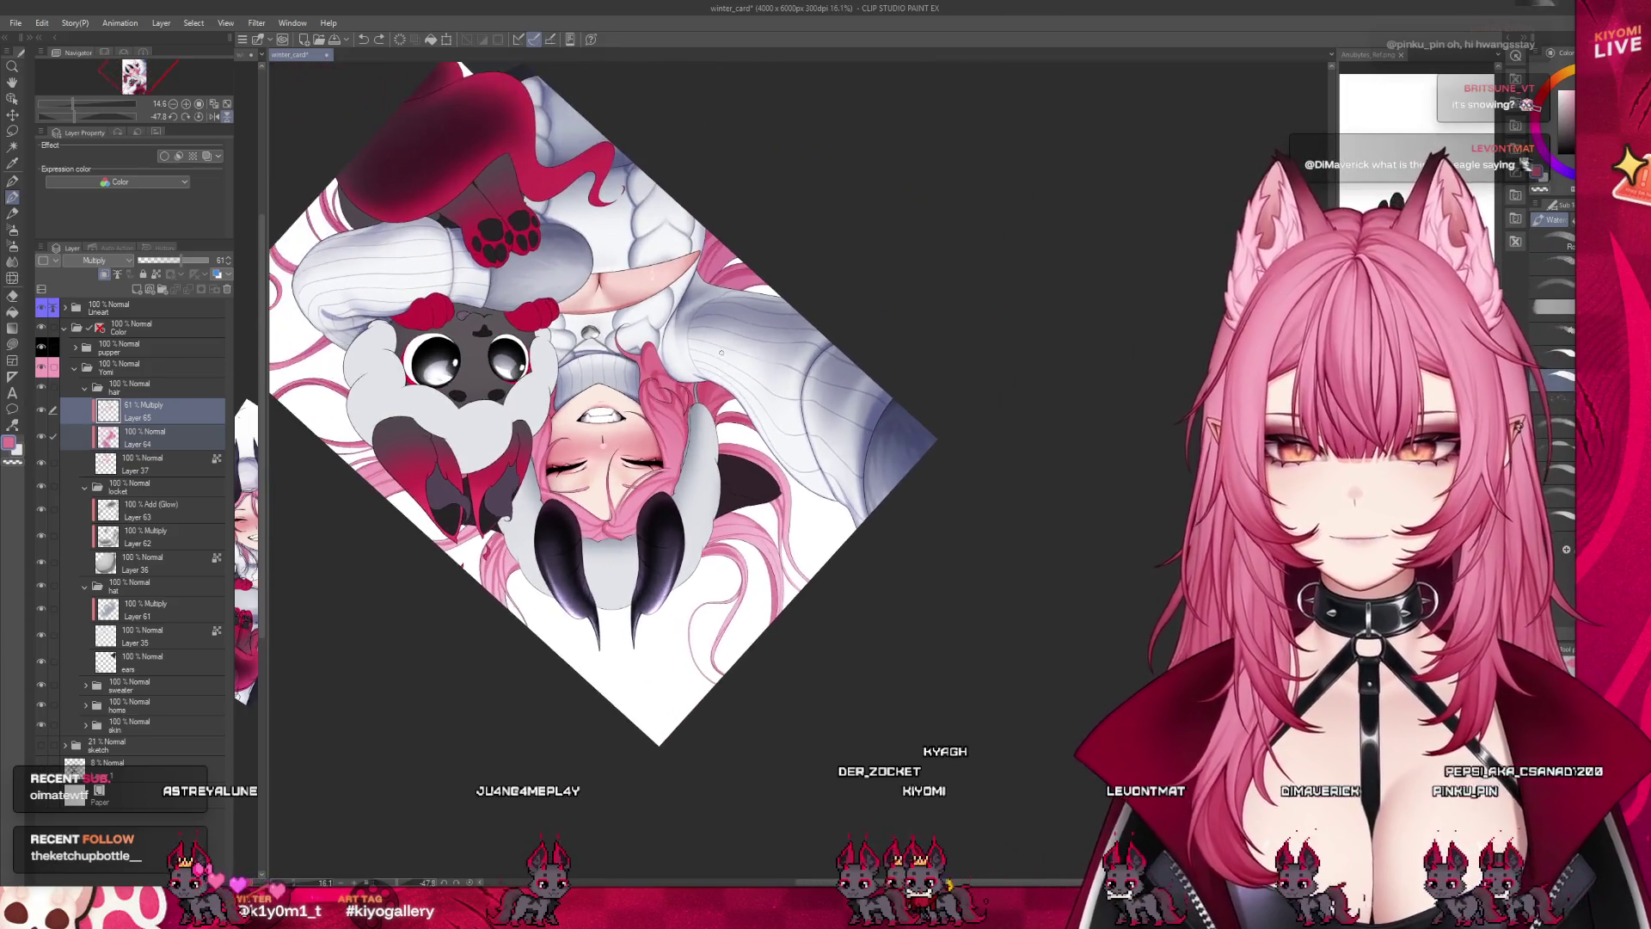
key("ctrl+0")
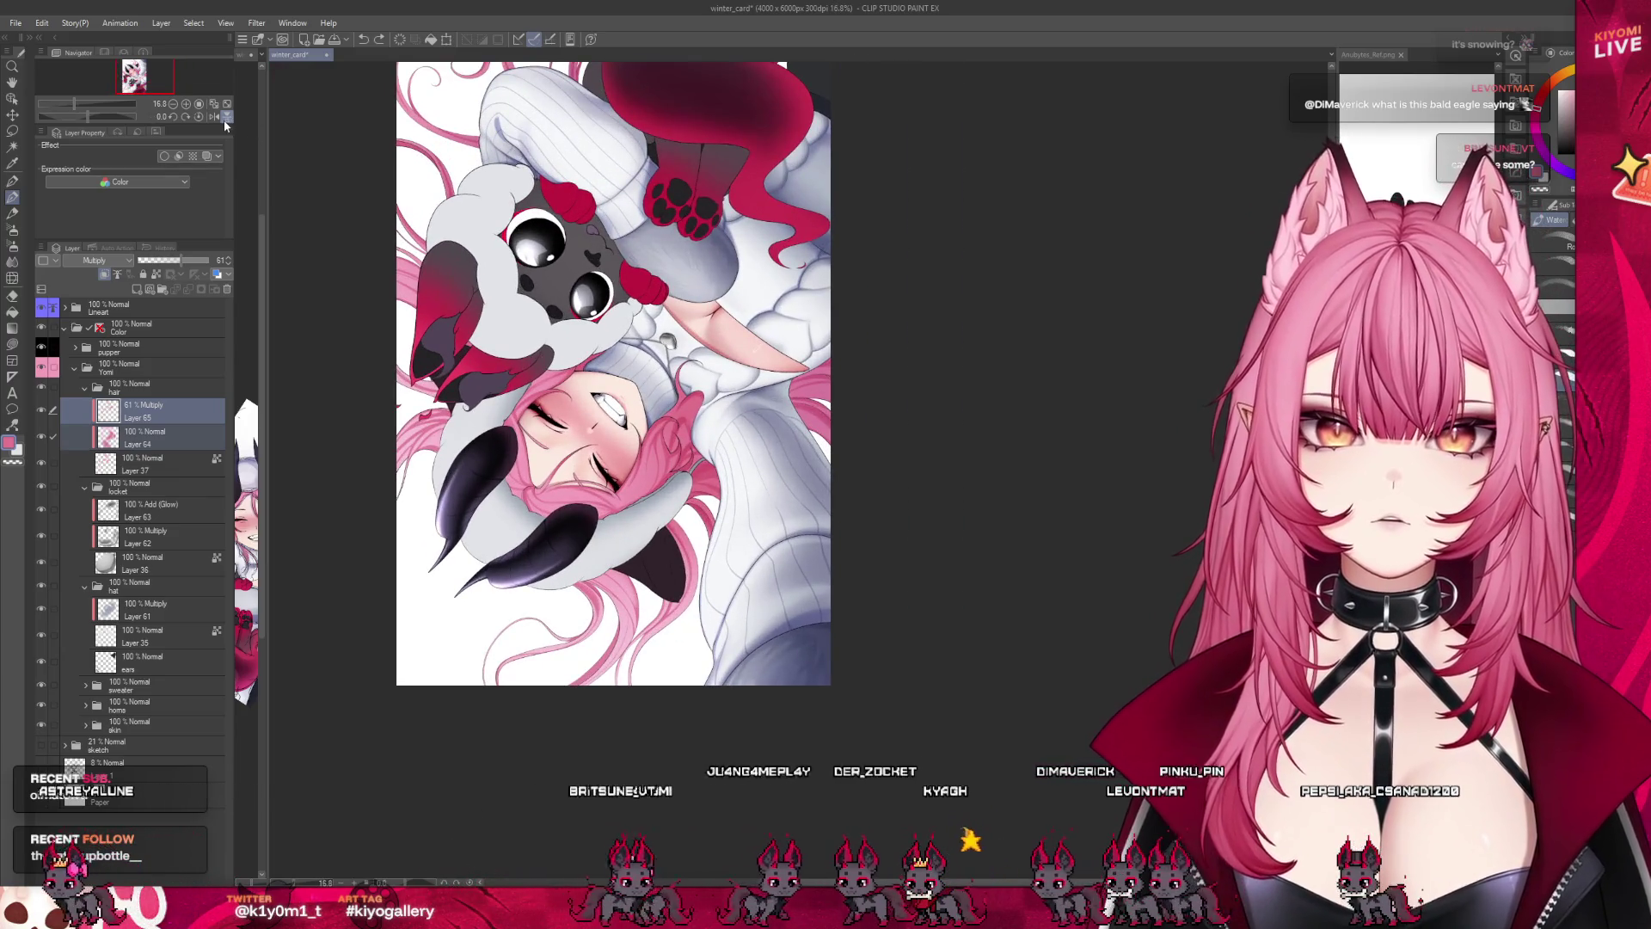
left_click(223, 119)
scroll(675, 557, "up", 4)
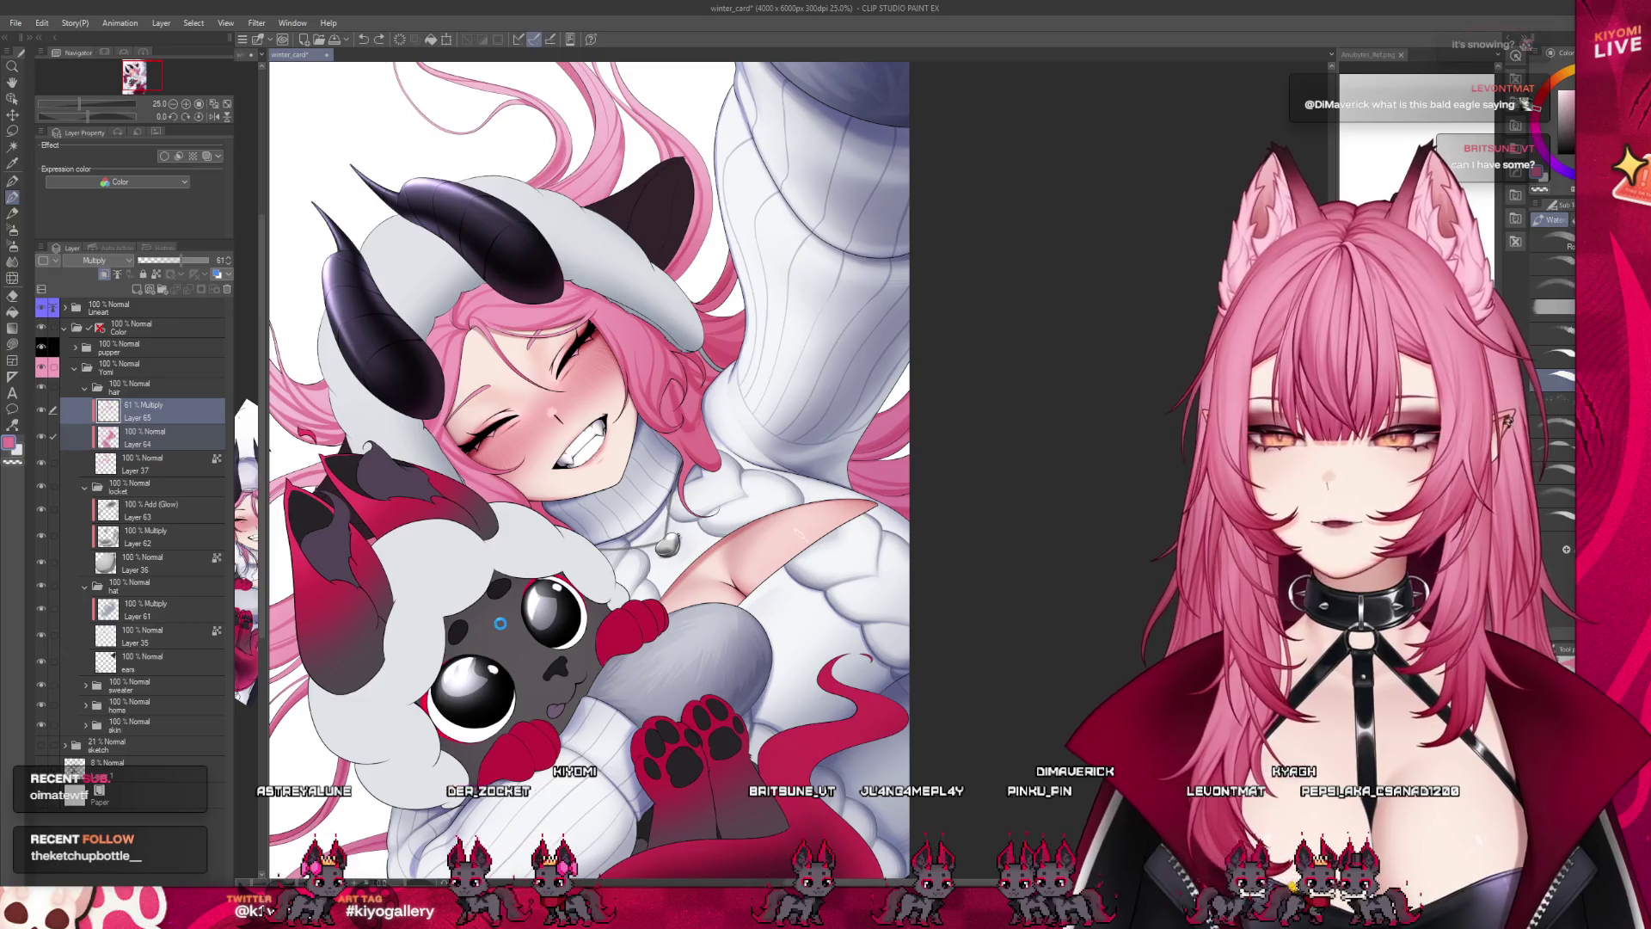
key("ctrl+s")
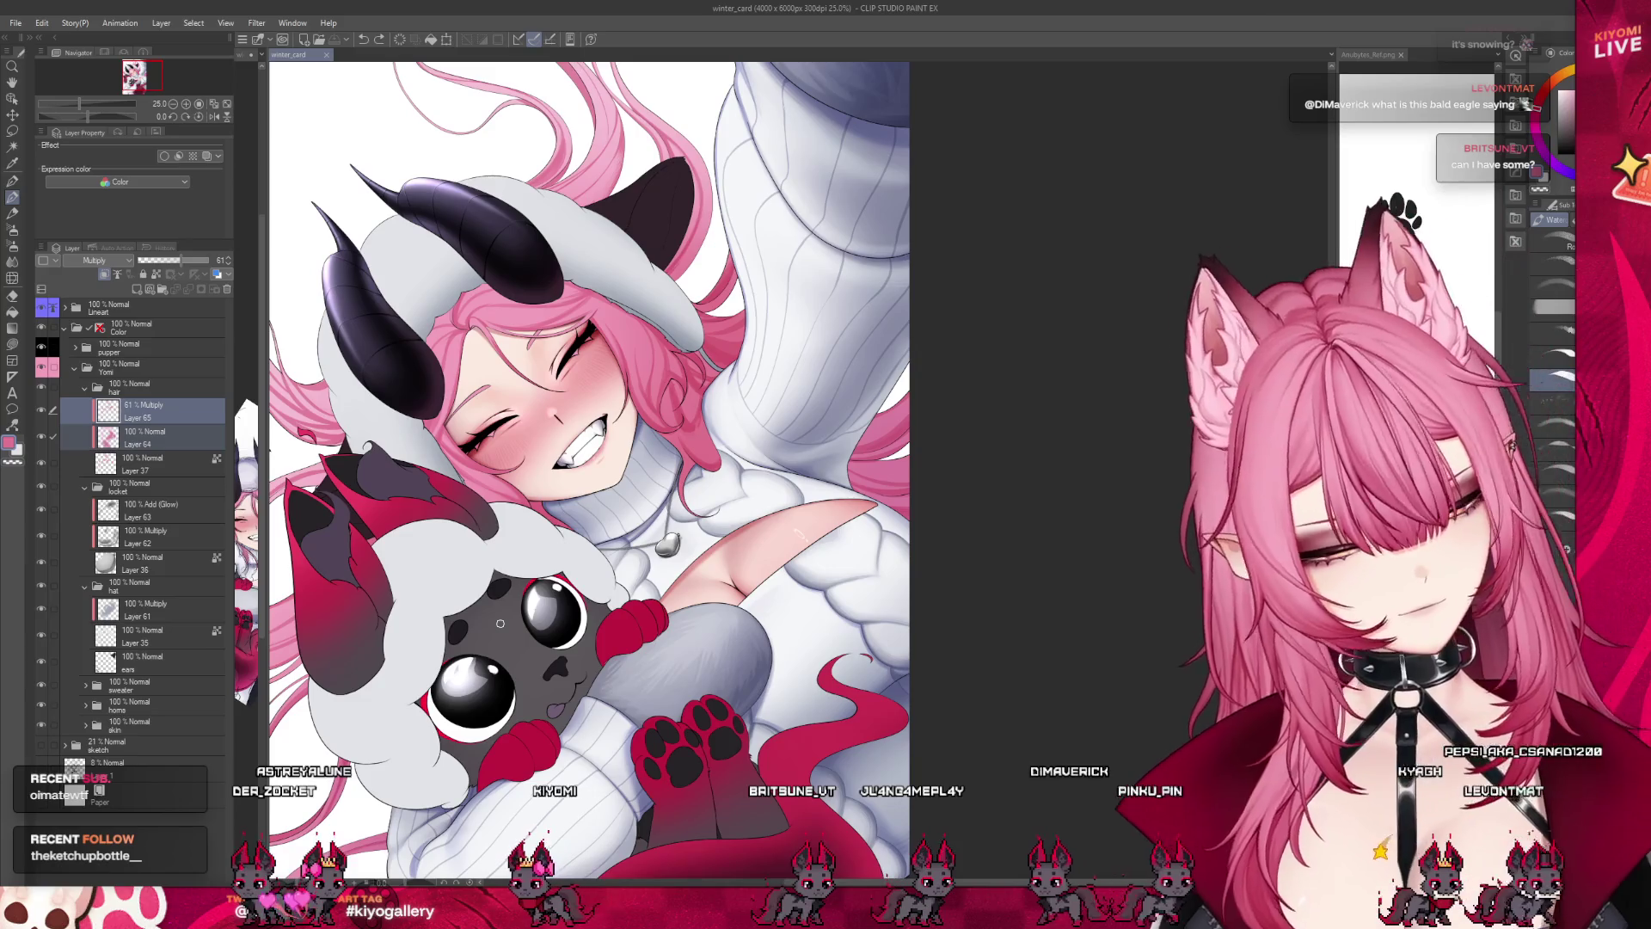
scroll(534, 568, "down", 2)
scroll(533, 568, "up", 3)
scroll(533, 567, "up", 2)
scroll(533, 568, "up", 1)
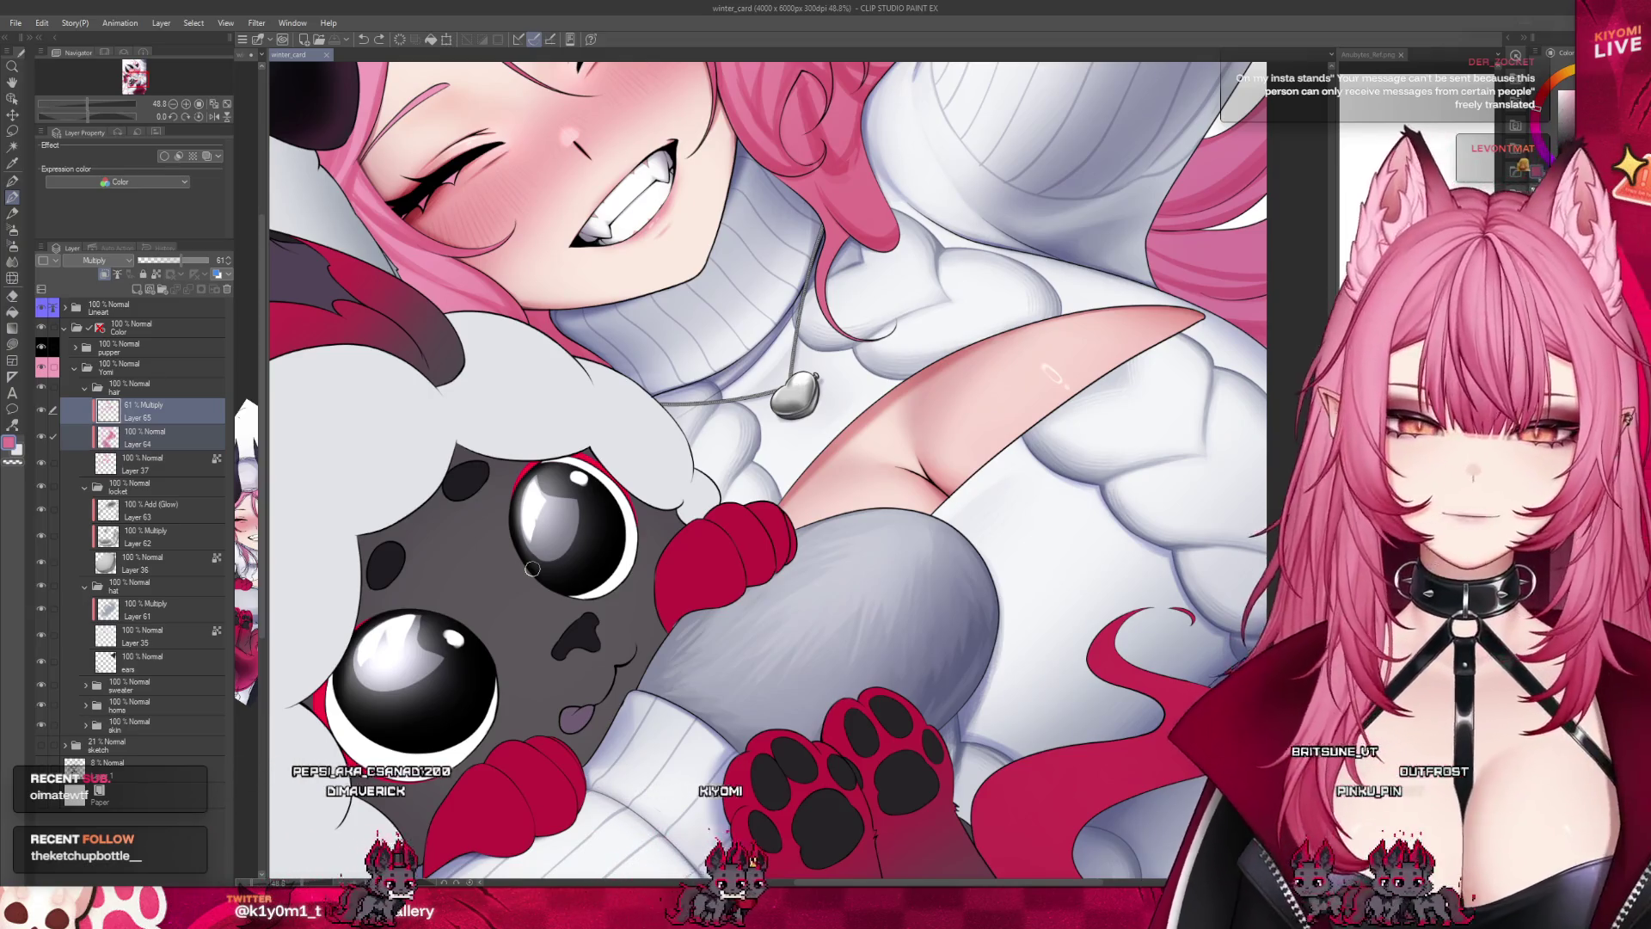
Zoom the canvas out and in to frame the whole illustration.
scroll(1037, 484, "down", 2)
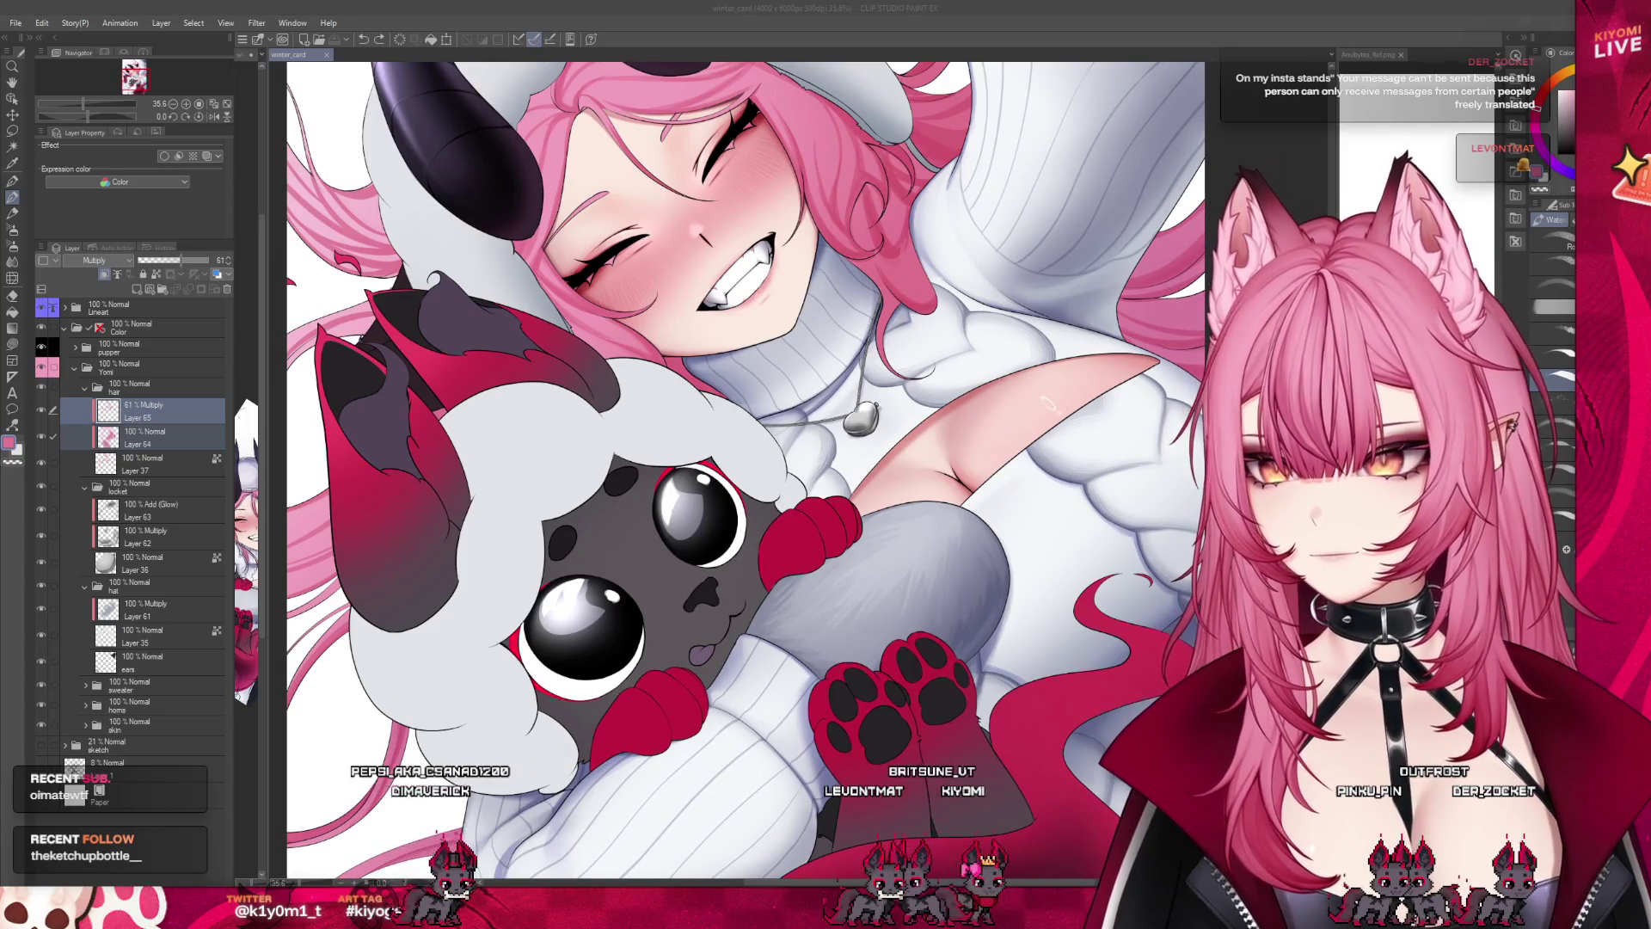
scroll(1047, 404, "down", 3)
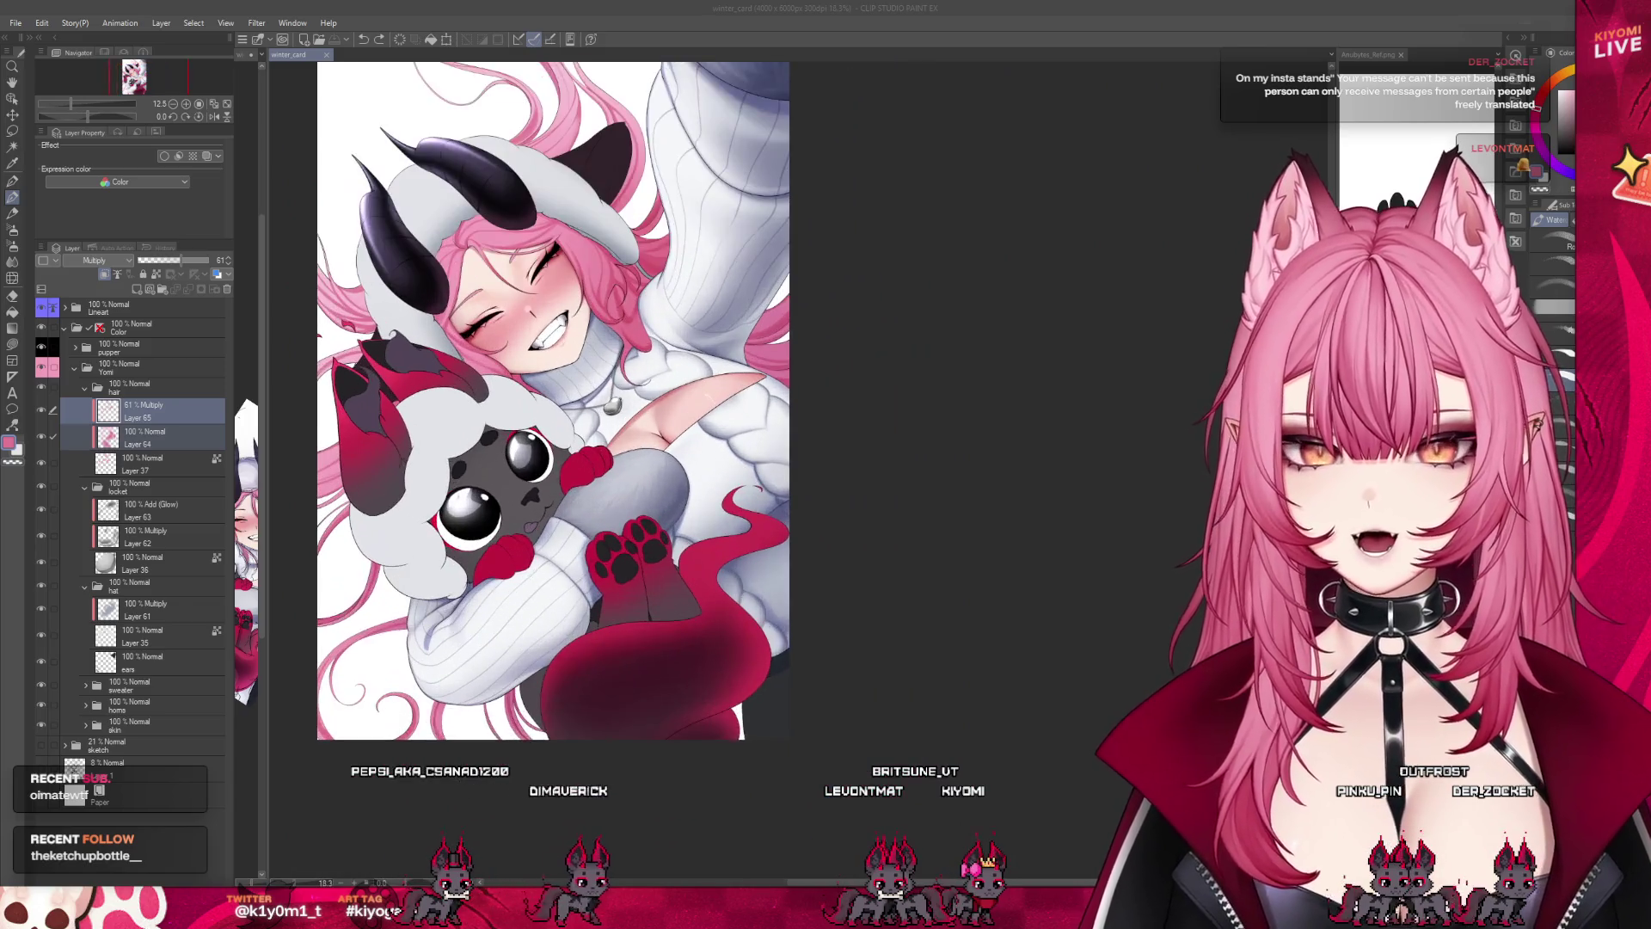
scroll(515, 533, "up", 2)
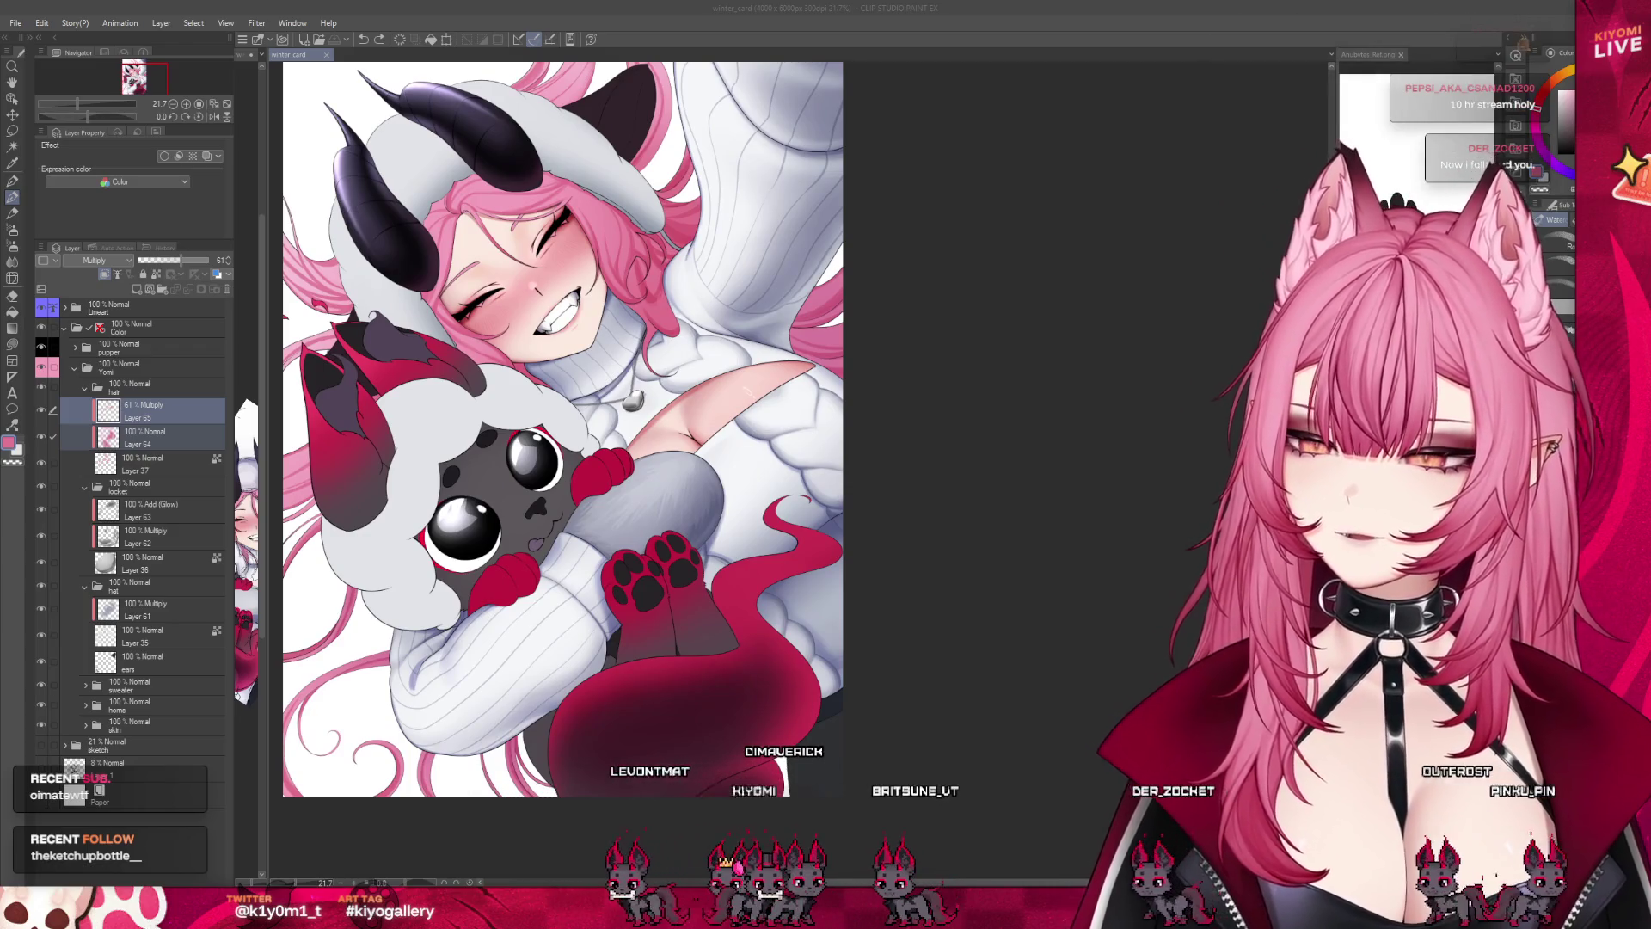
scroll(688, 301, "up", 1)
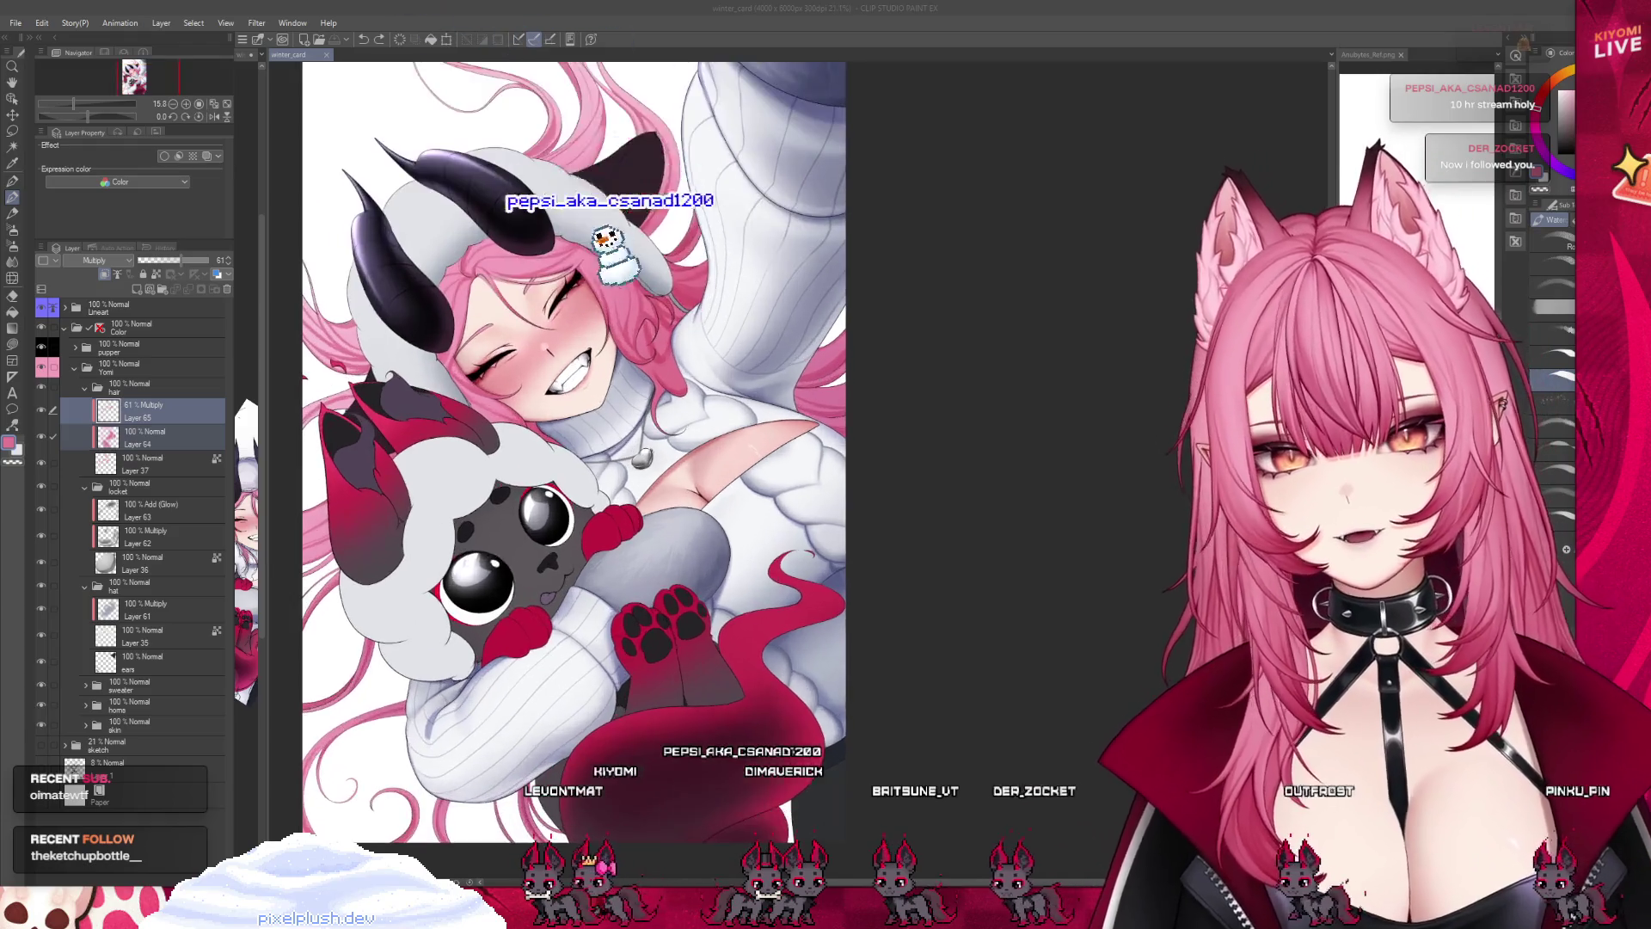
scroll(688, 301, "up", 1)
scroll(688, 301, "up", 1)
scroll(688, 301, "up", 1)
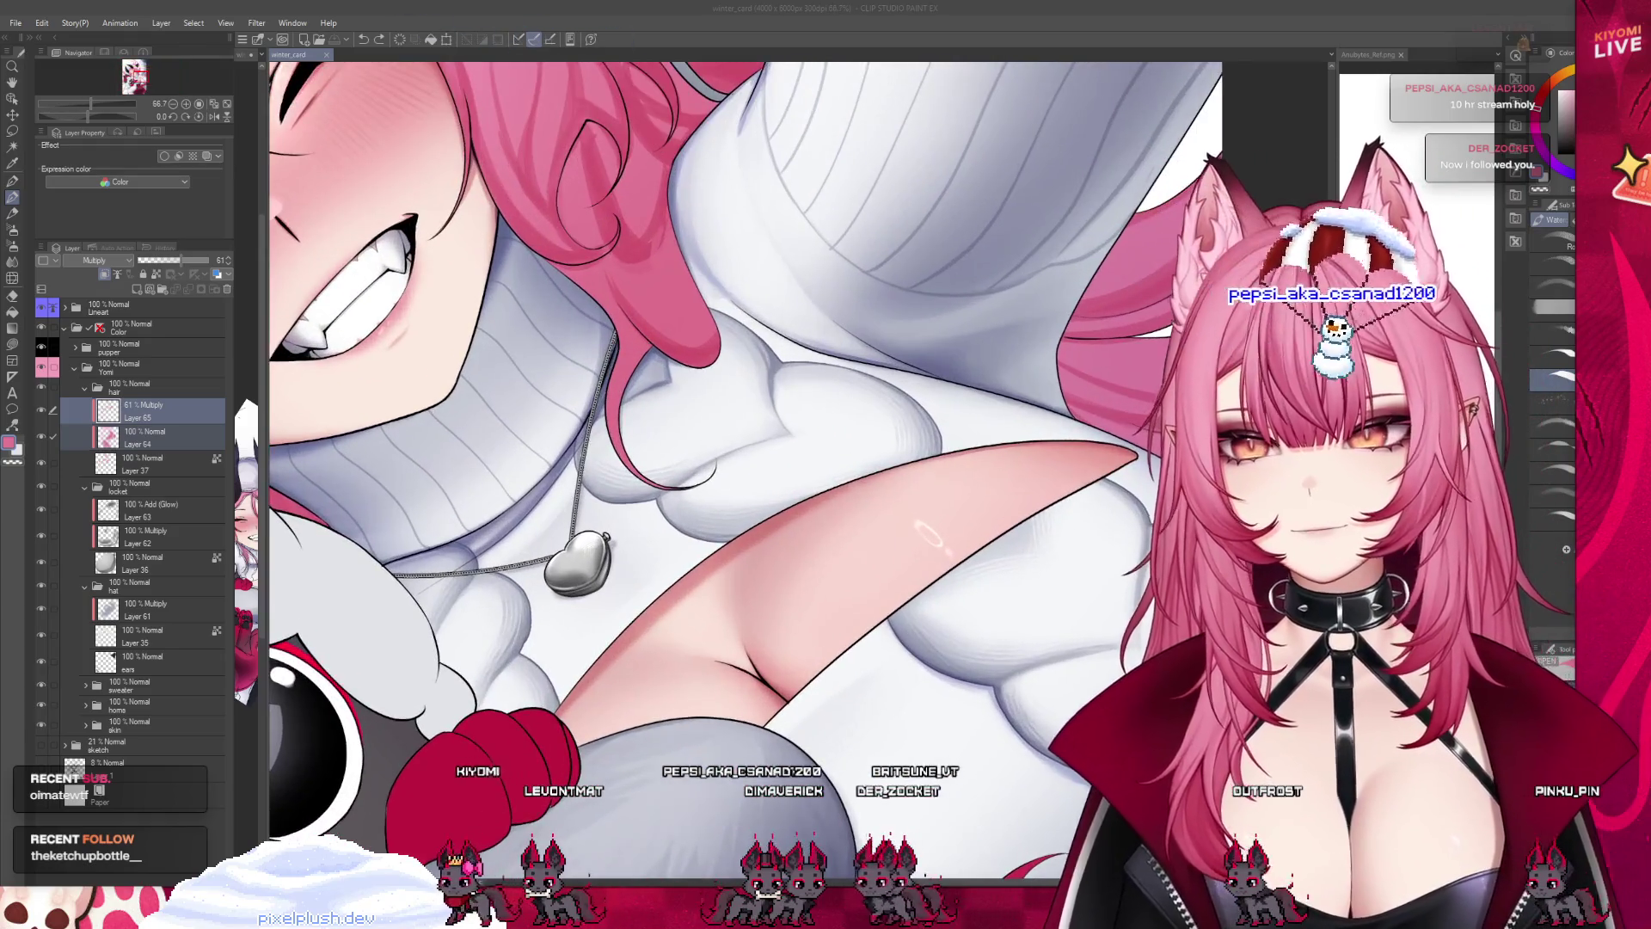
scroll(877, 510, "down", 1)
scroll(868, 509, "down", 2)
scroll(855, 507, "down", 1)
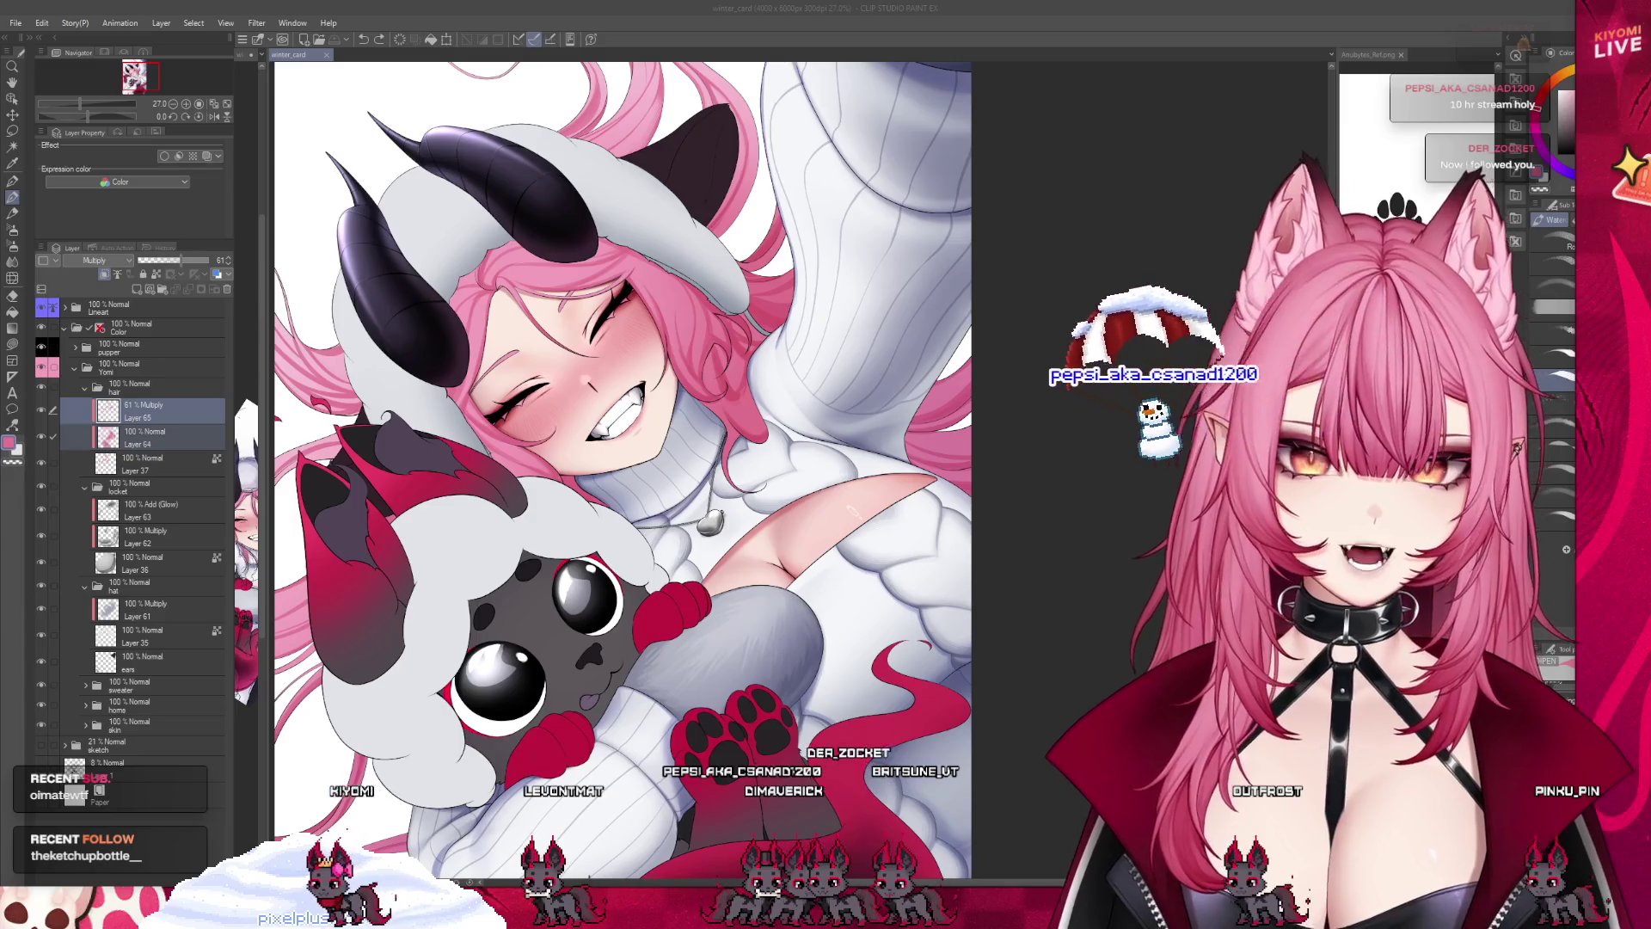
scroll(783, 484, "down", 1)
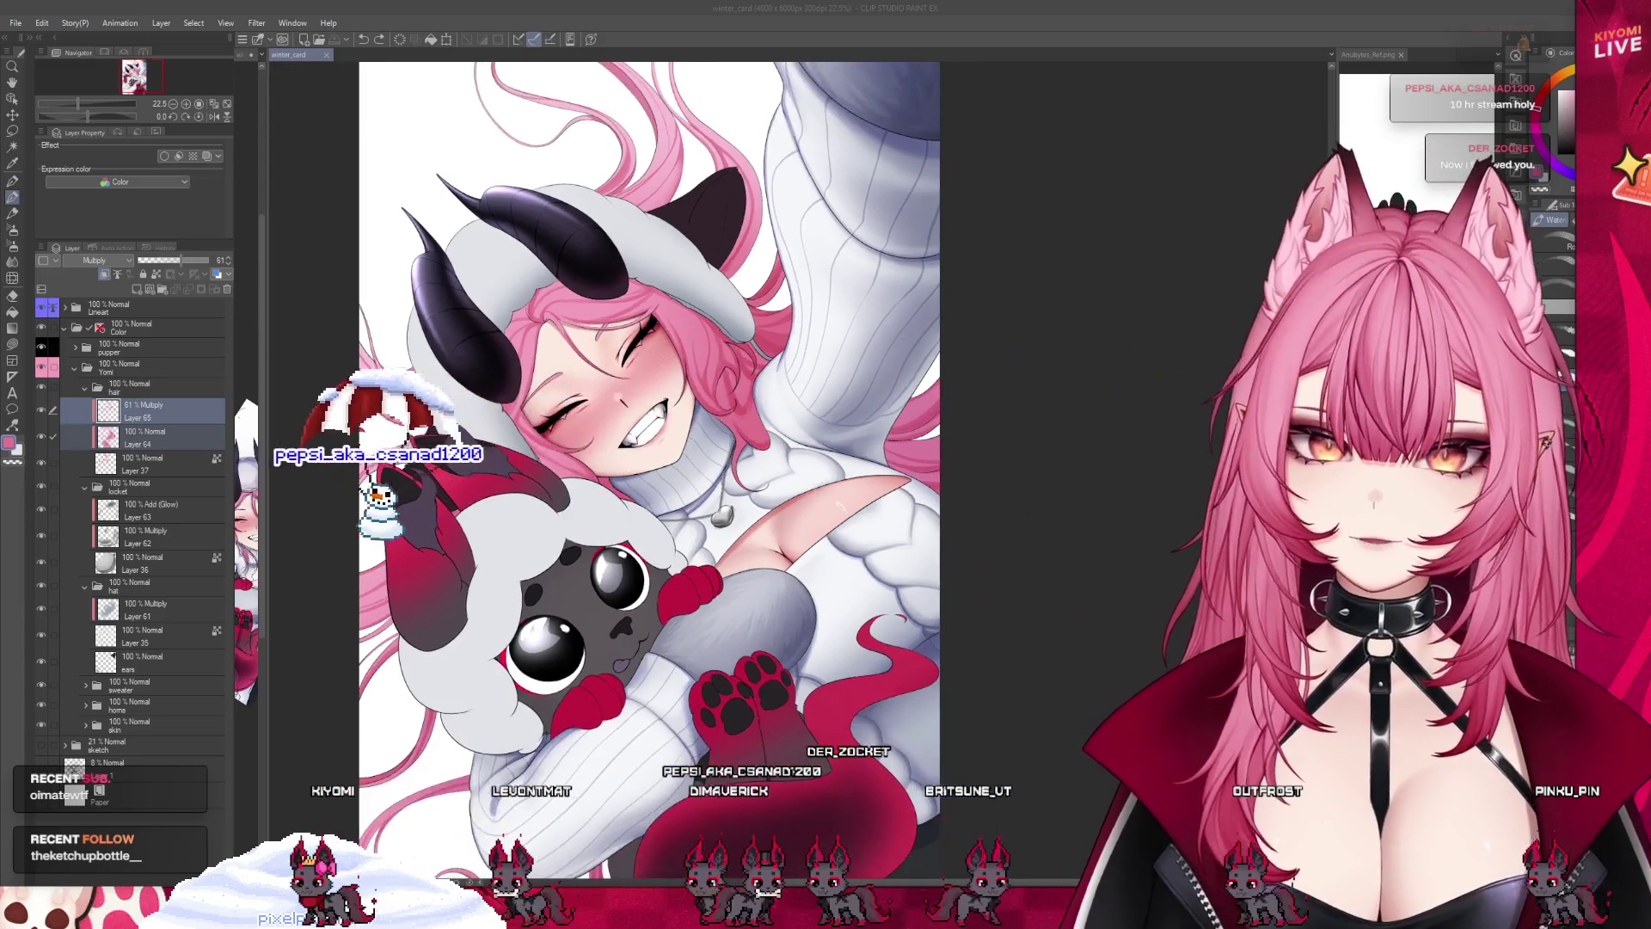
scroll(672, 412, "up", 1)
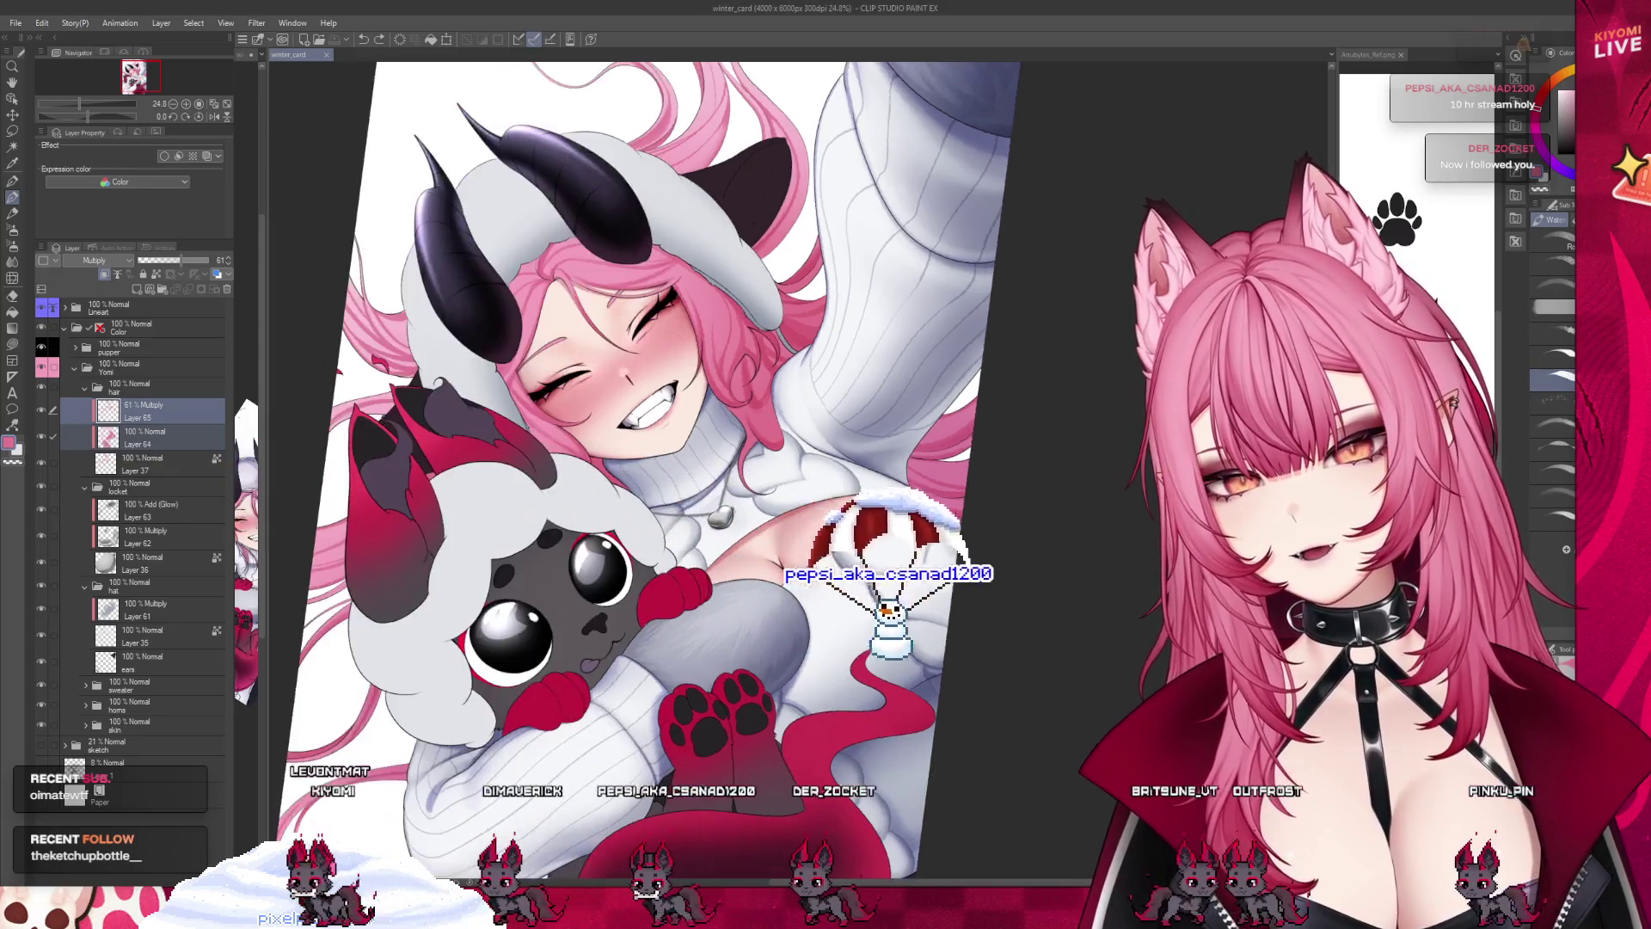
Tilt the view about 26° clockwise and shift the illustration down and right.
left_click_drag(860, 258, 946, 447)
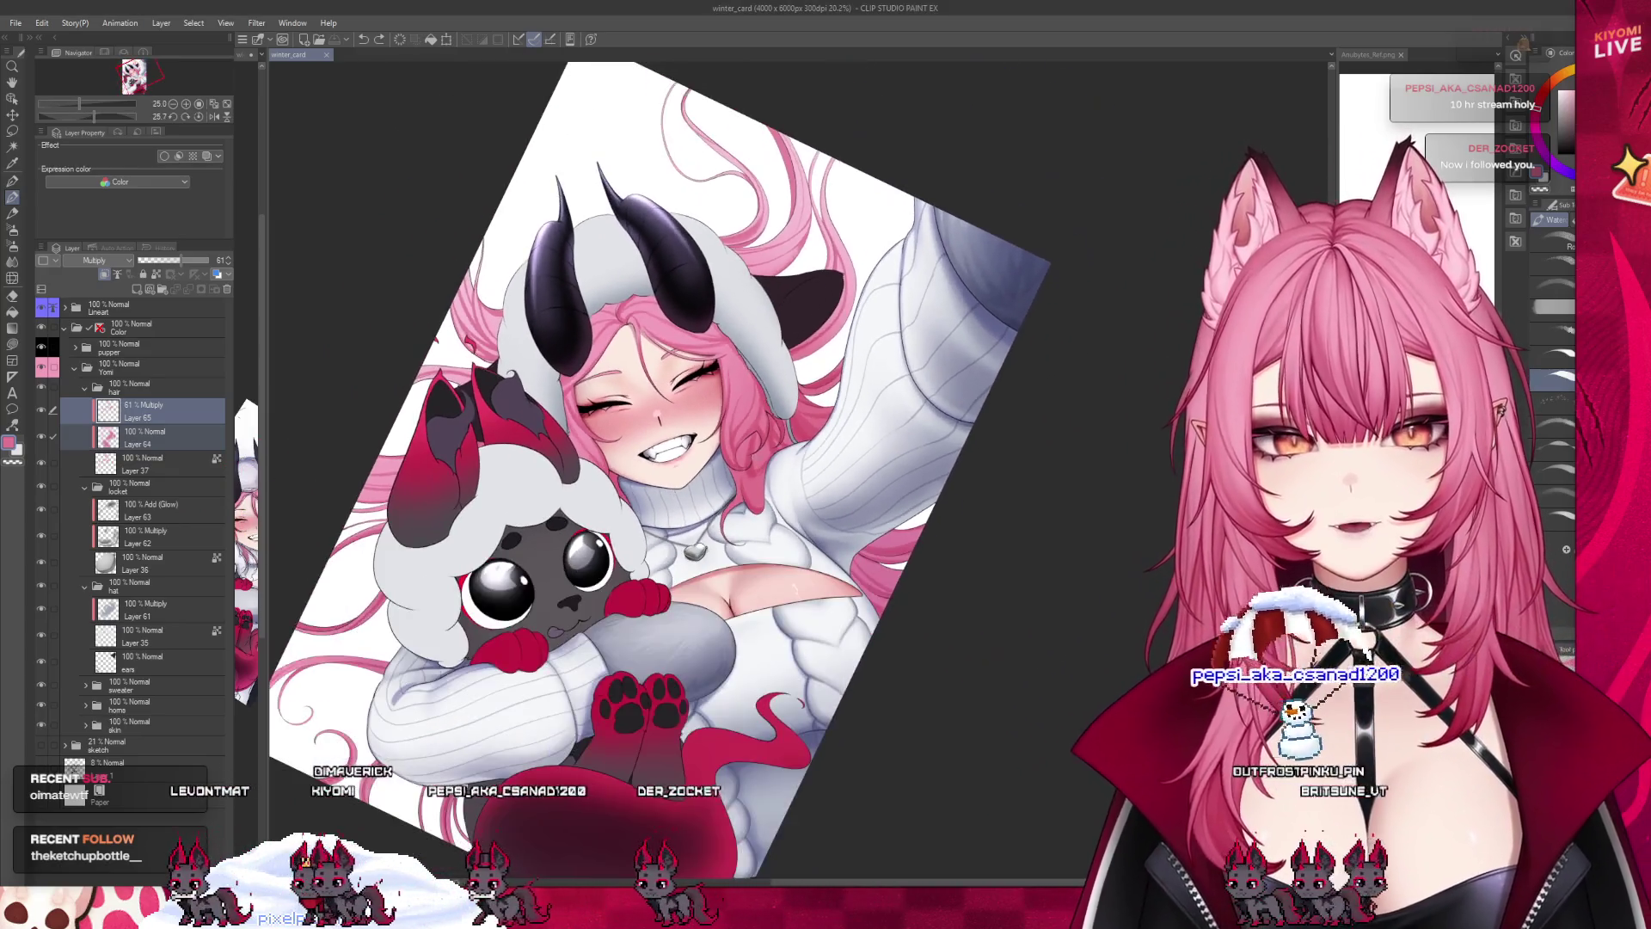
left_click_drag(601, 249, 642, 341)
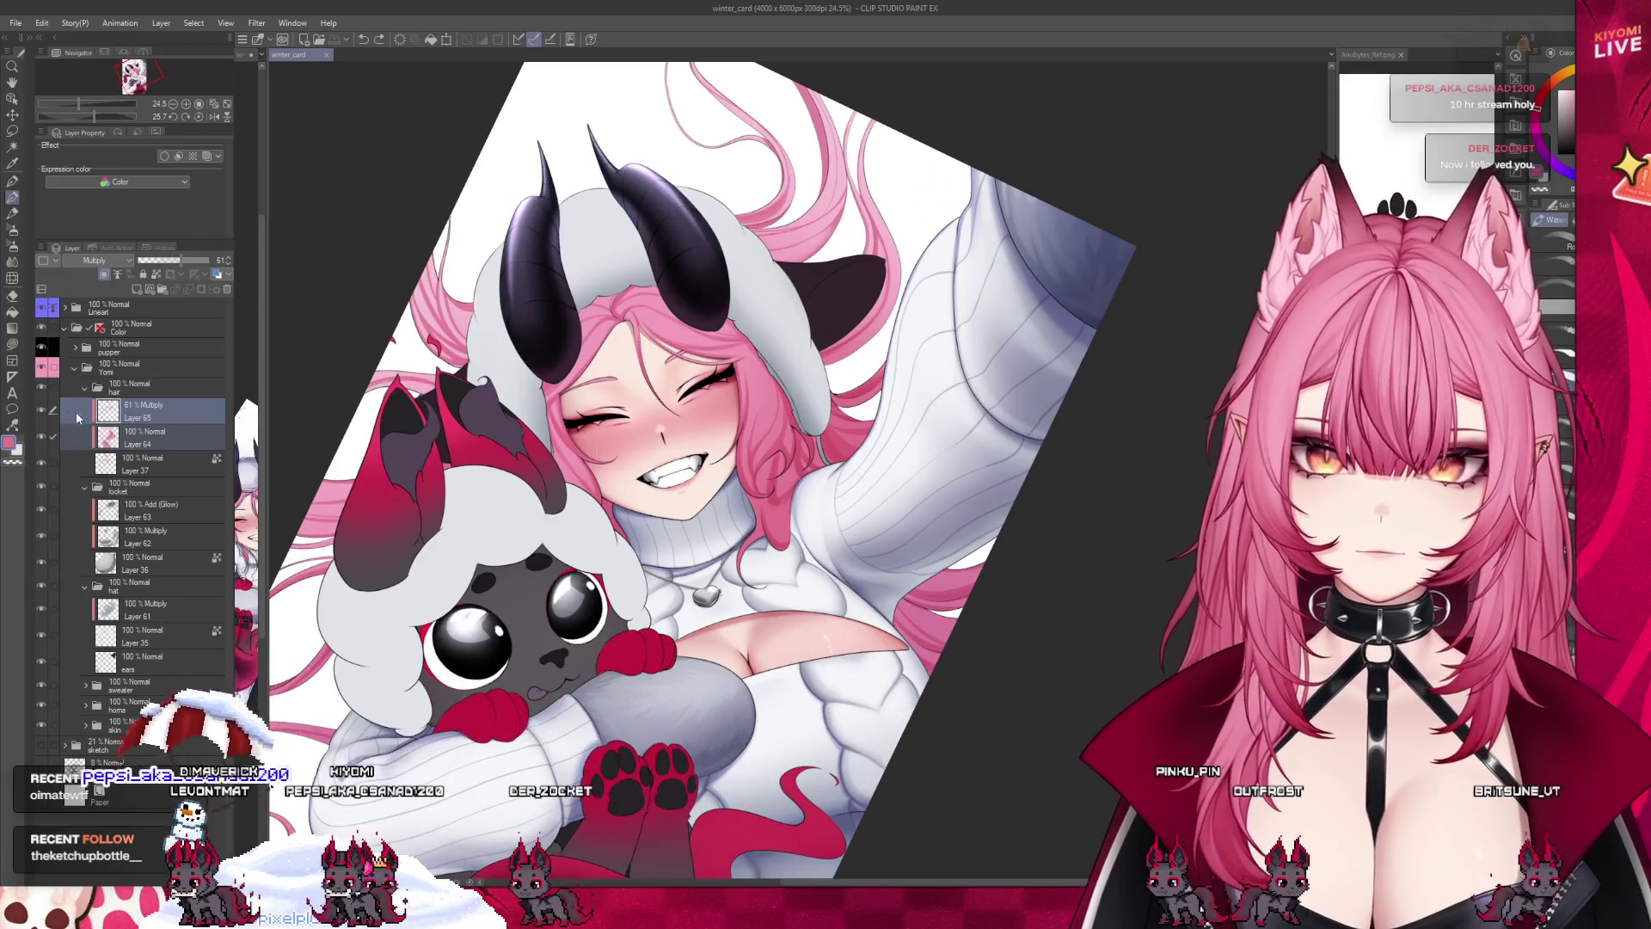
scroll(858, 387, "up", 1)
Zoom in on the girl's face to continue touch-ups on the Multiply layer.
scroll(858, 388, "up", 3)
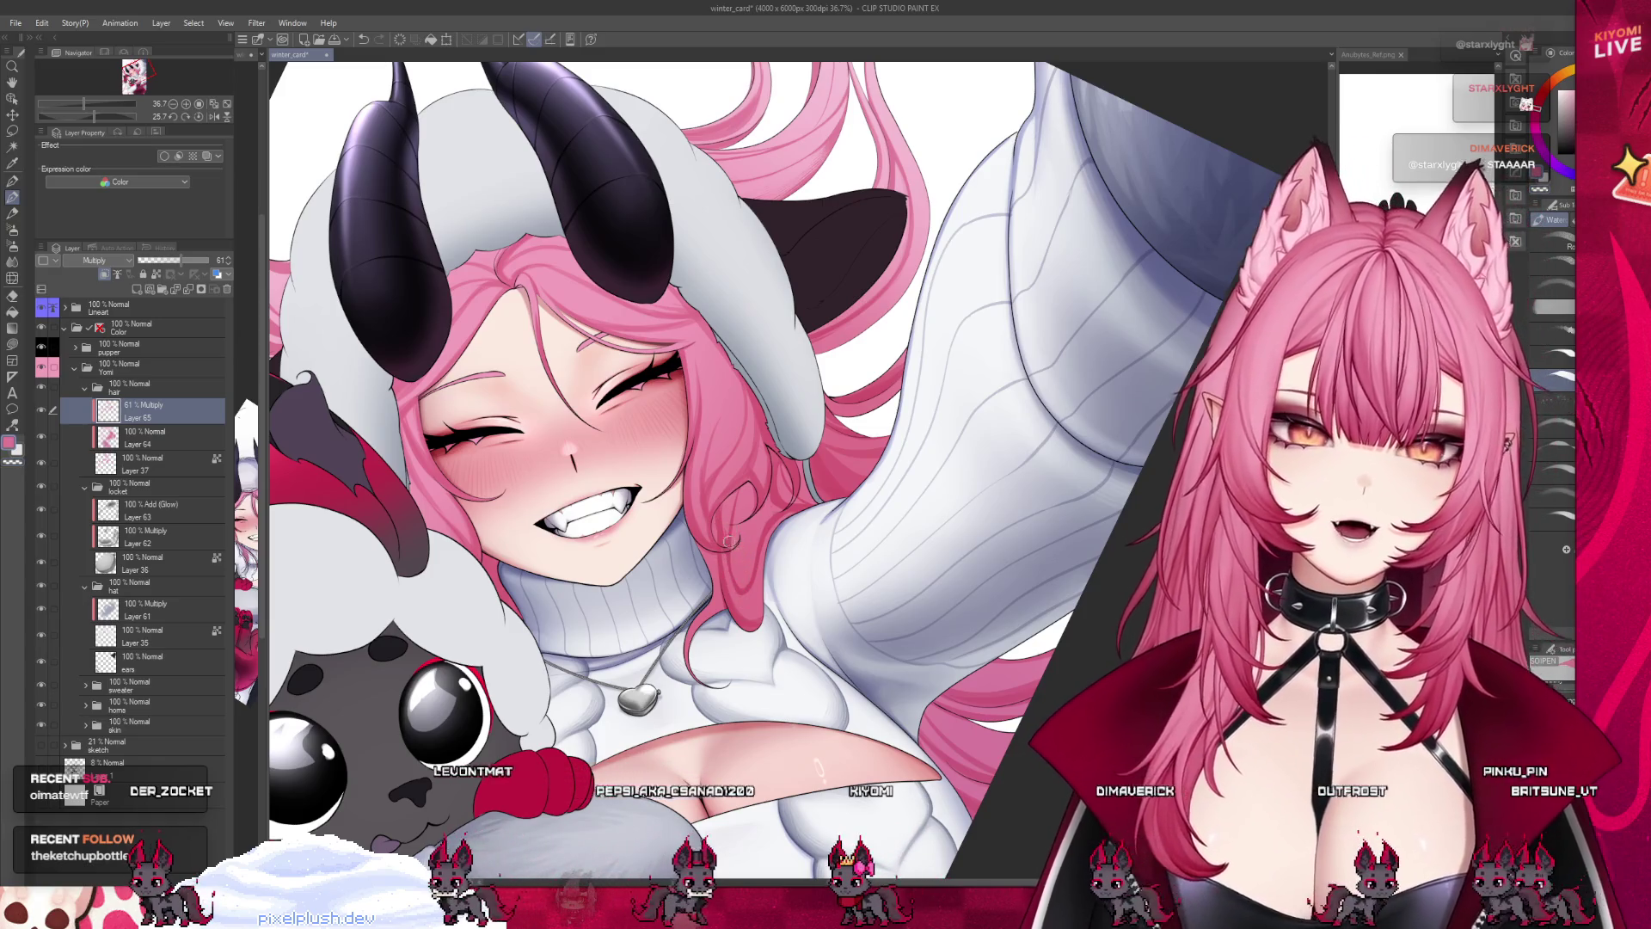
Zoom out and back in to inspect the dark plush creature.
scroll(734, 544, "down", 5)
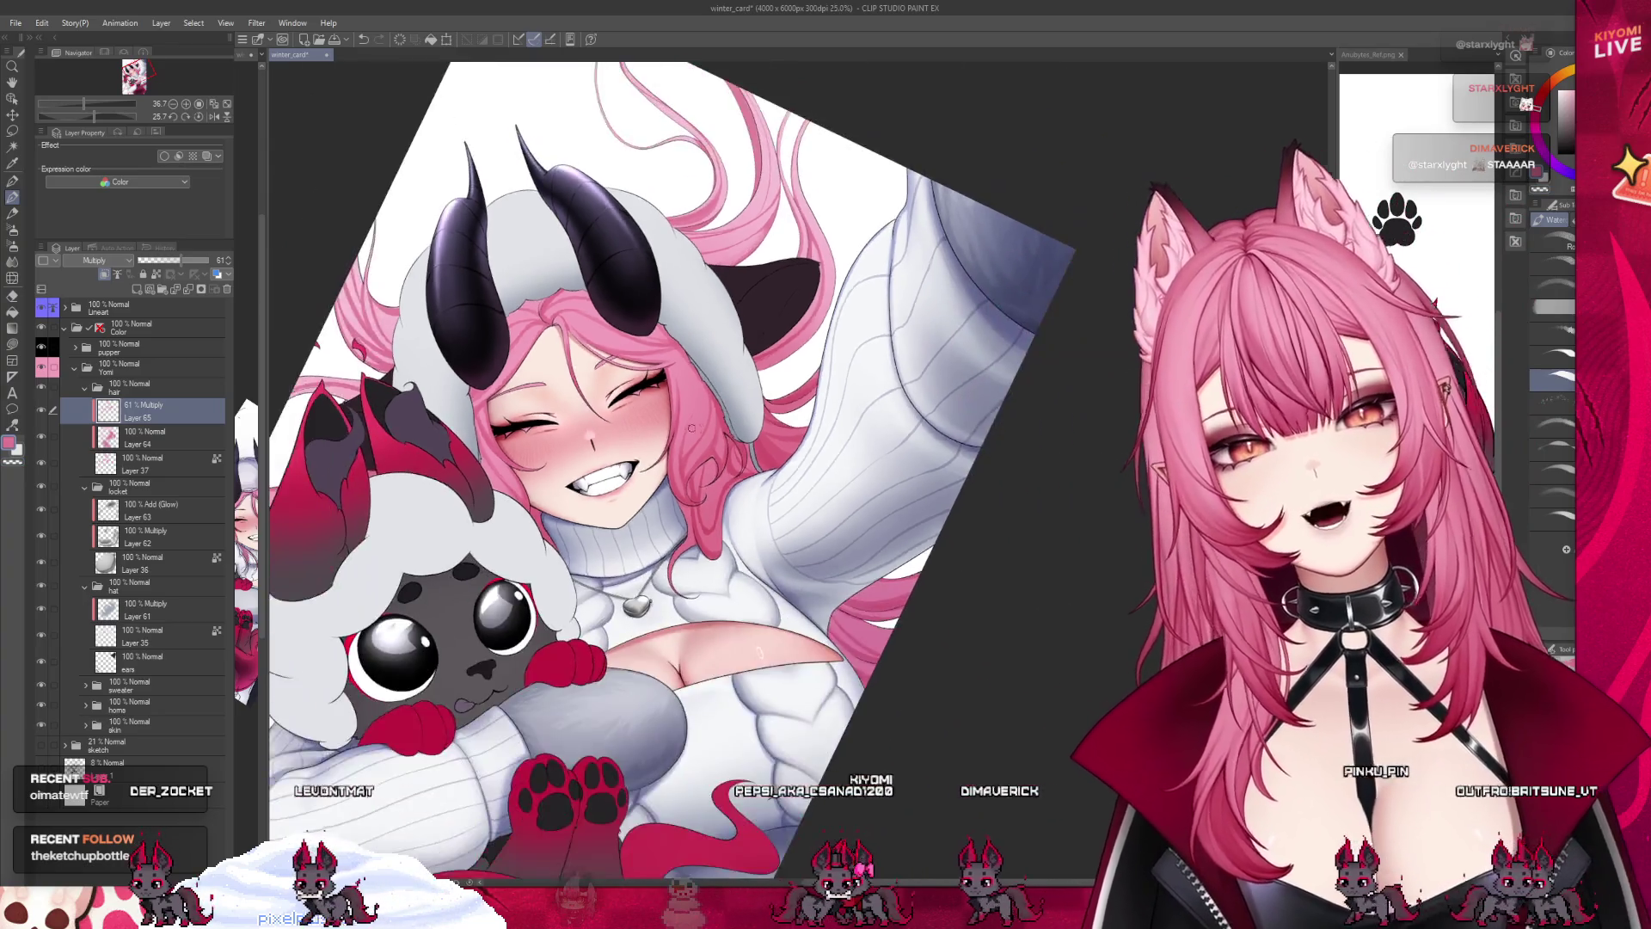
scroll(687, 482, "up", 2)
scroll(688, 481, "down", 3)
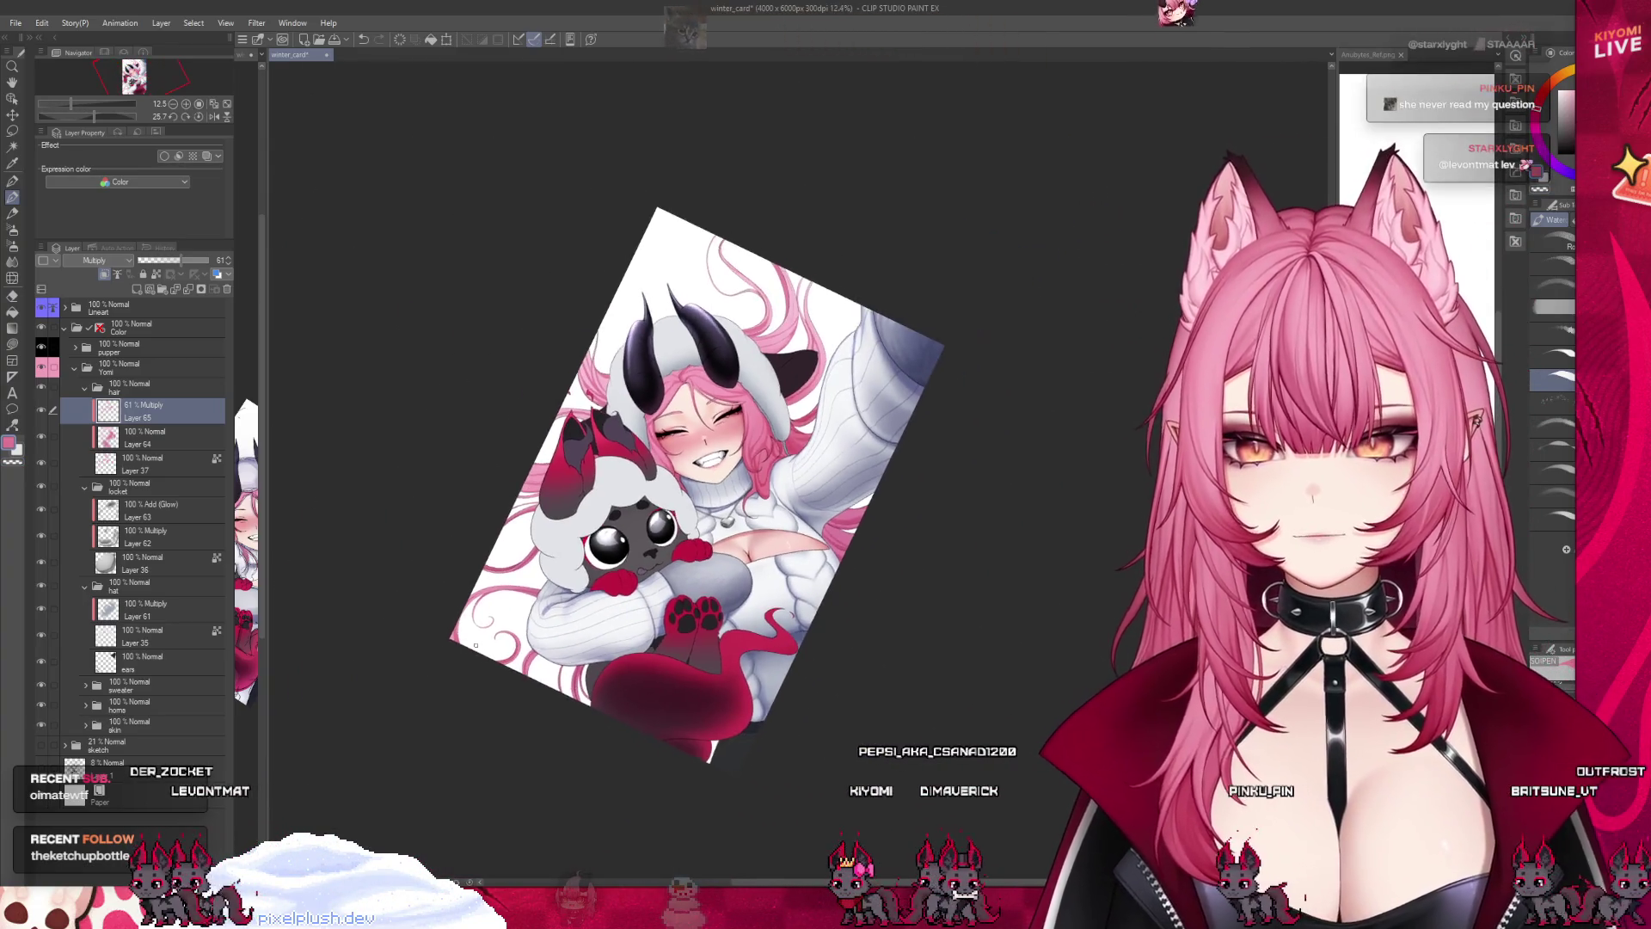
scroll(516, 559, "up", 2)
scroll(507, 550, "up", 1)
scroll(490, 524, "up", 2)
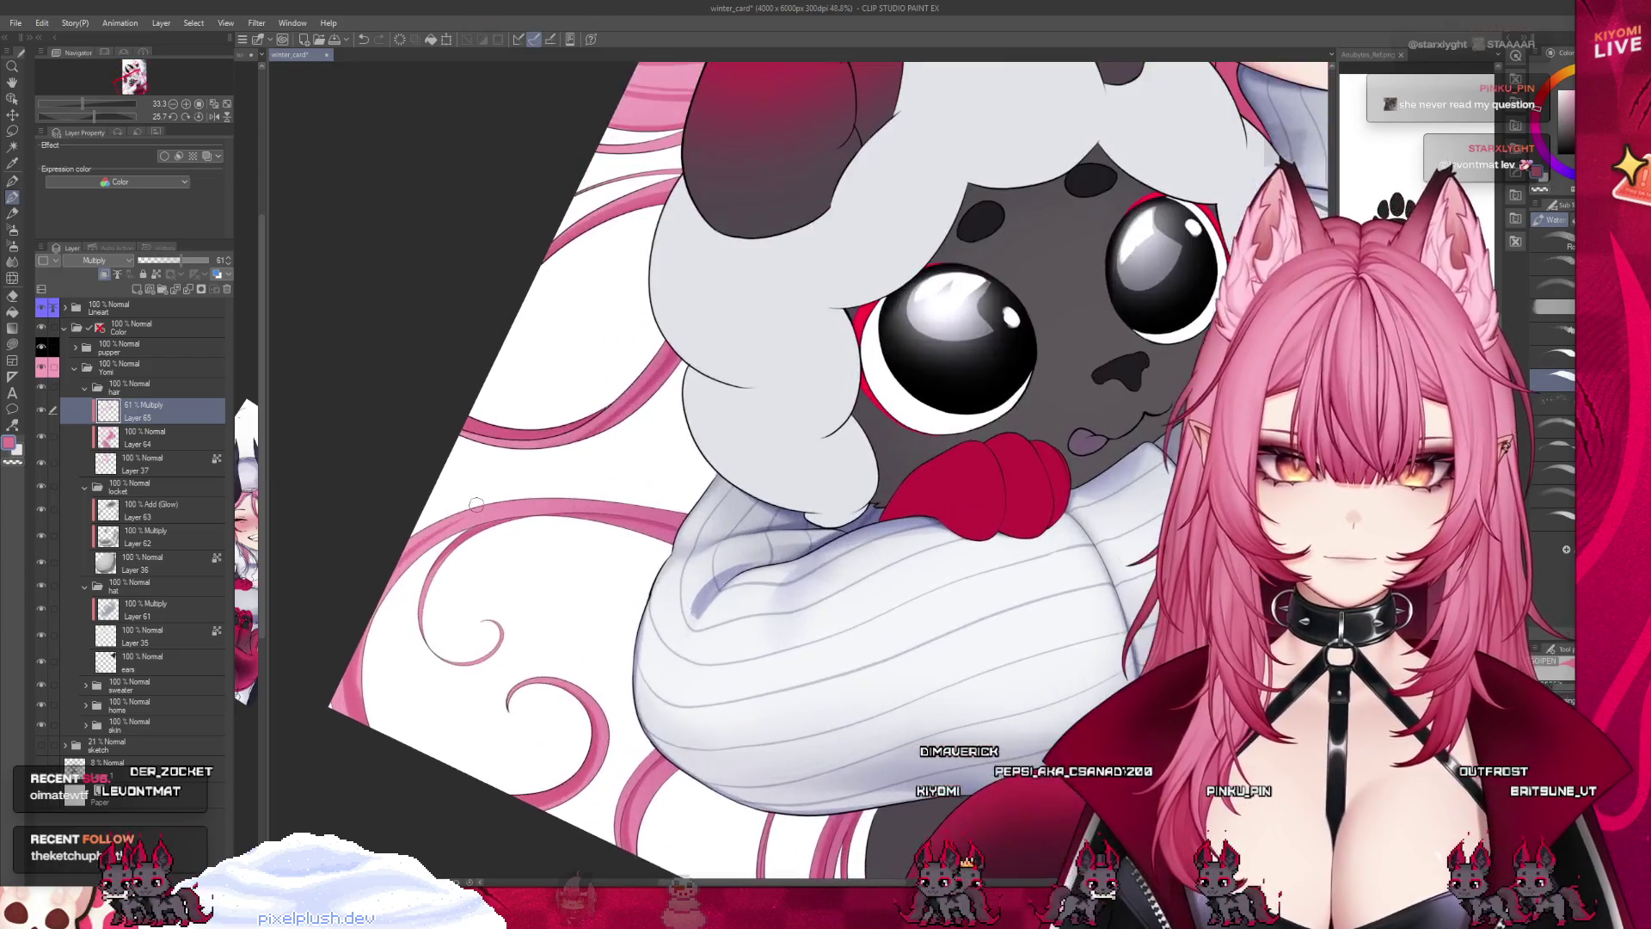
scroll(476, 503, "up", 1)
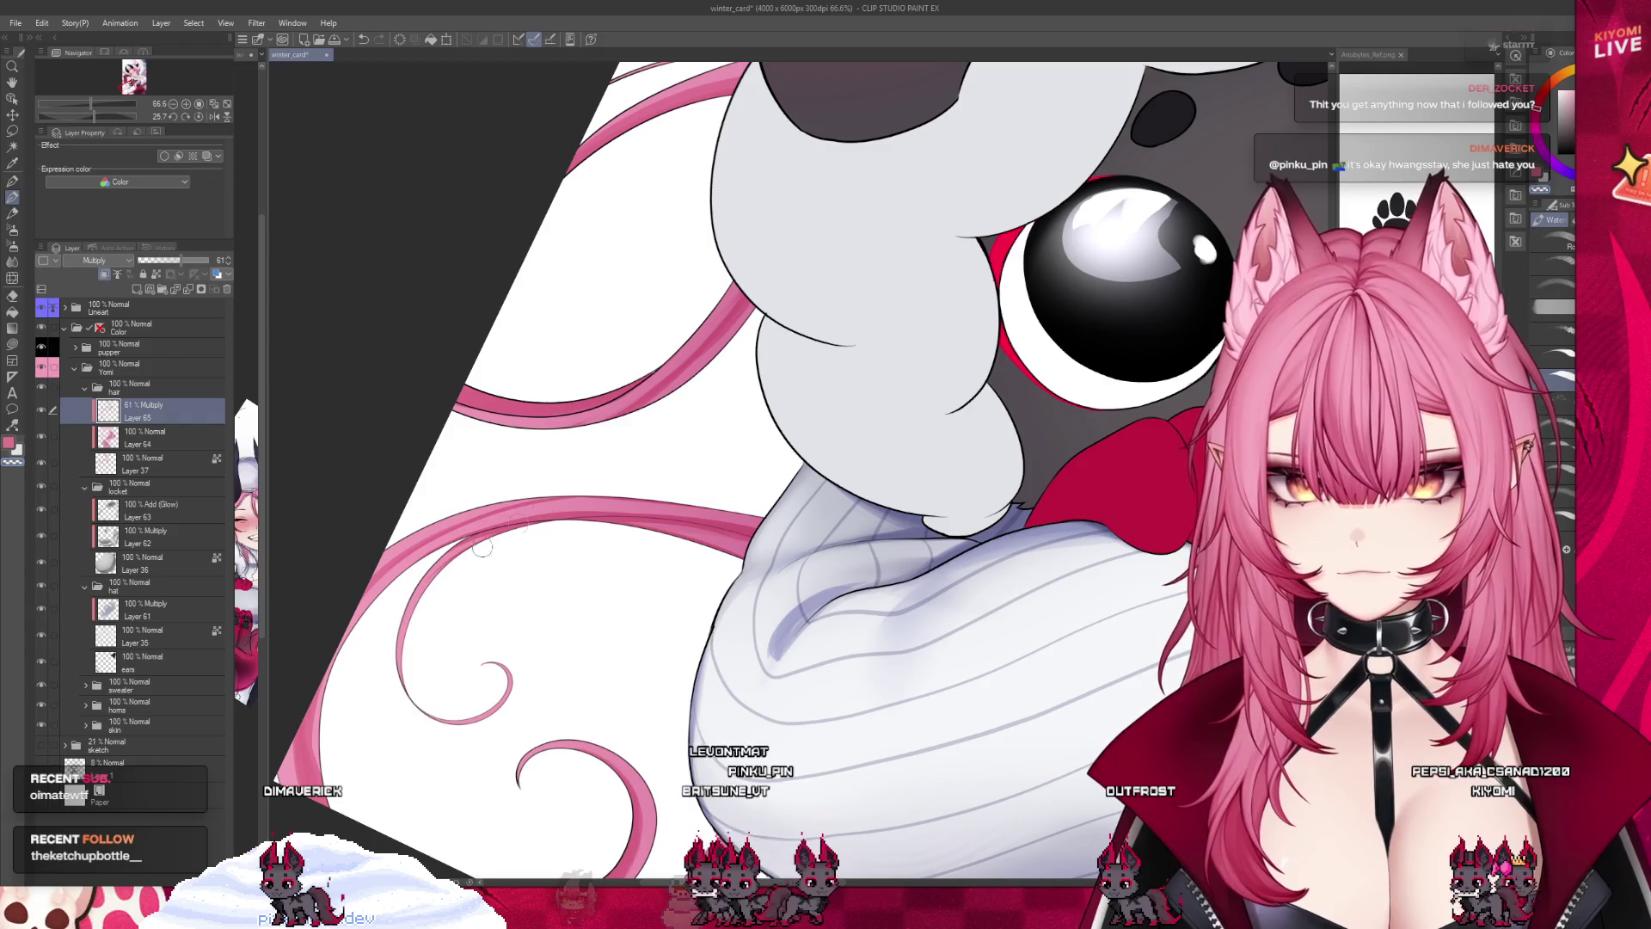
scroll(457, 564, "down", 2)
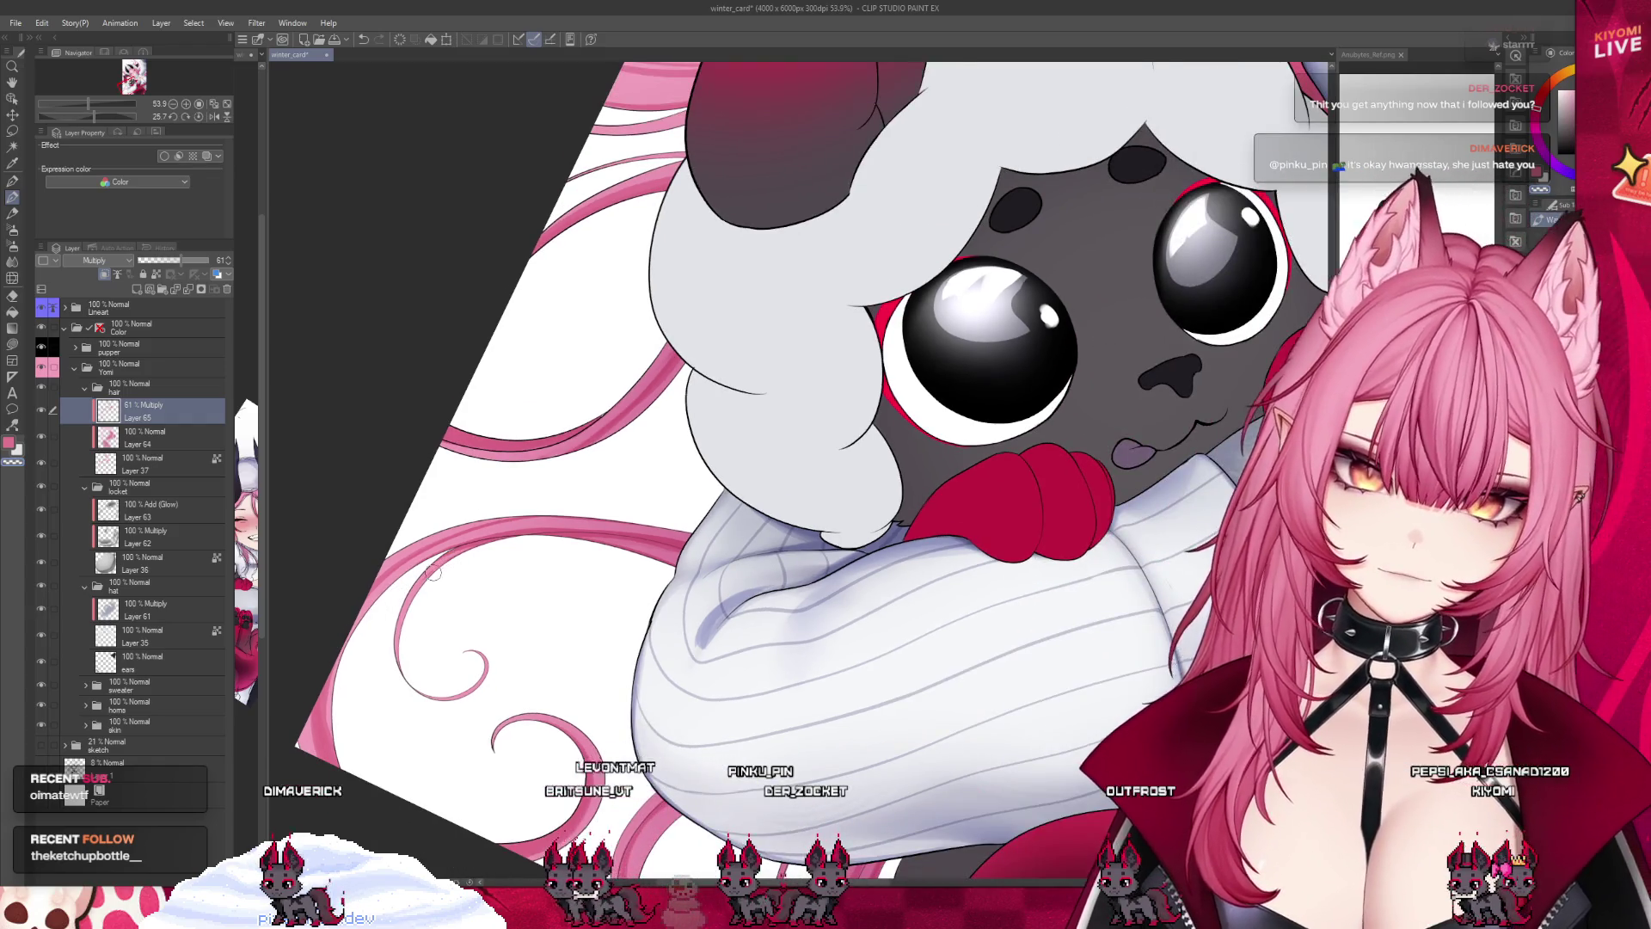
scroll(404, 669, "down", 2)
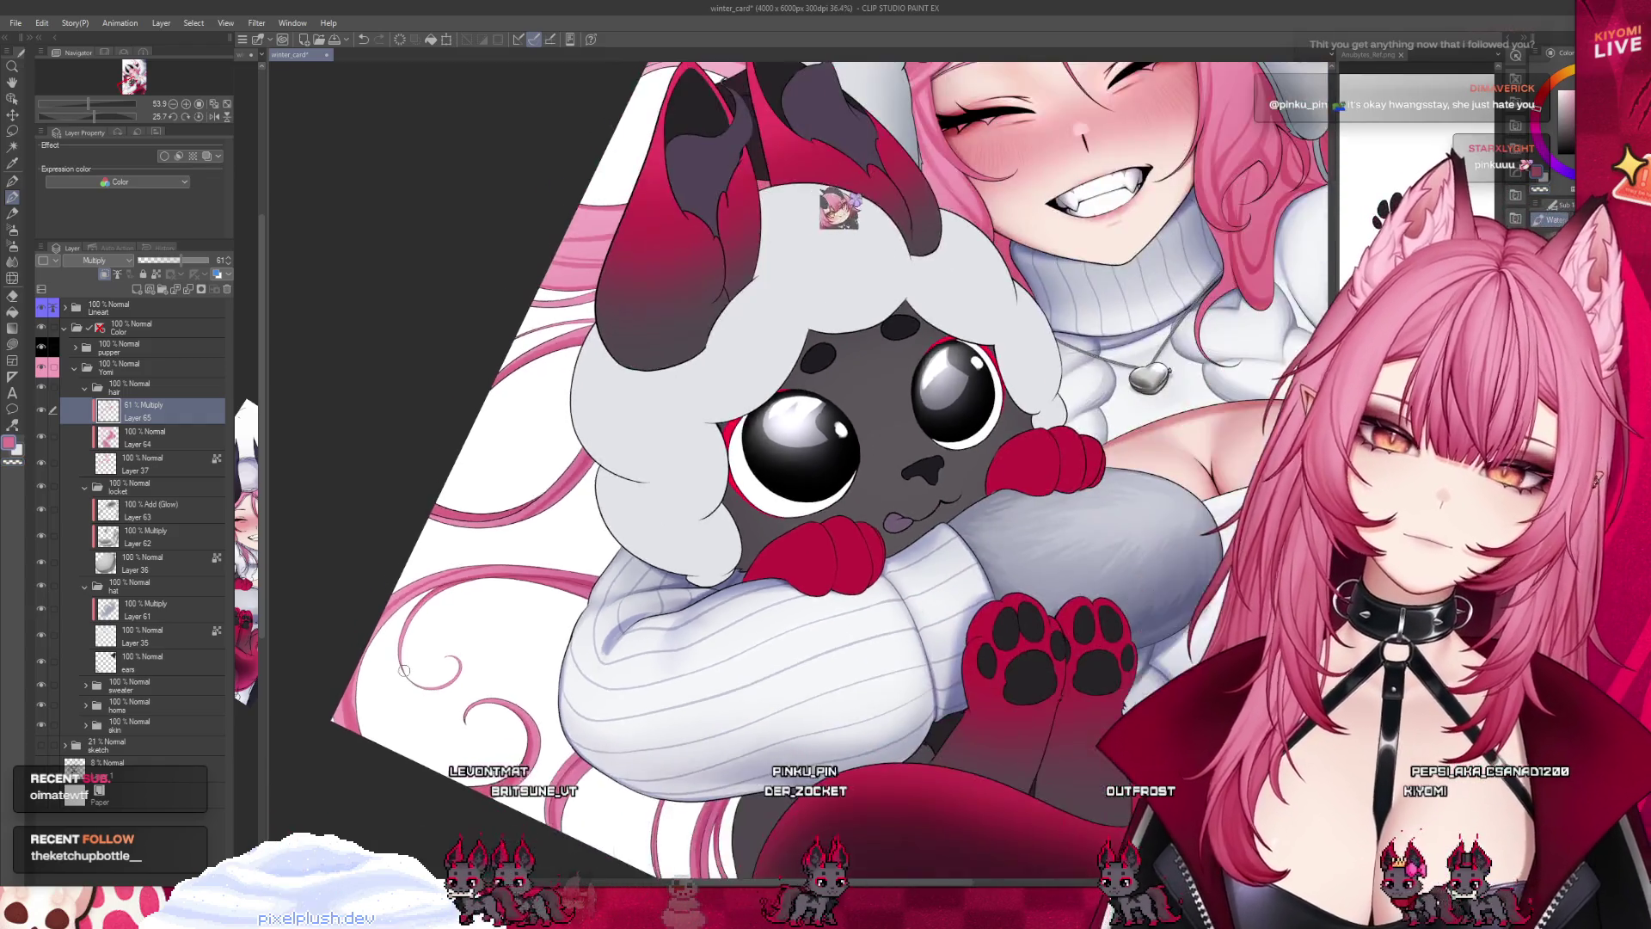
scroll(404, 669, "down", 1)
scroll(404, 669, "down", 1)
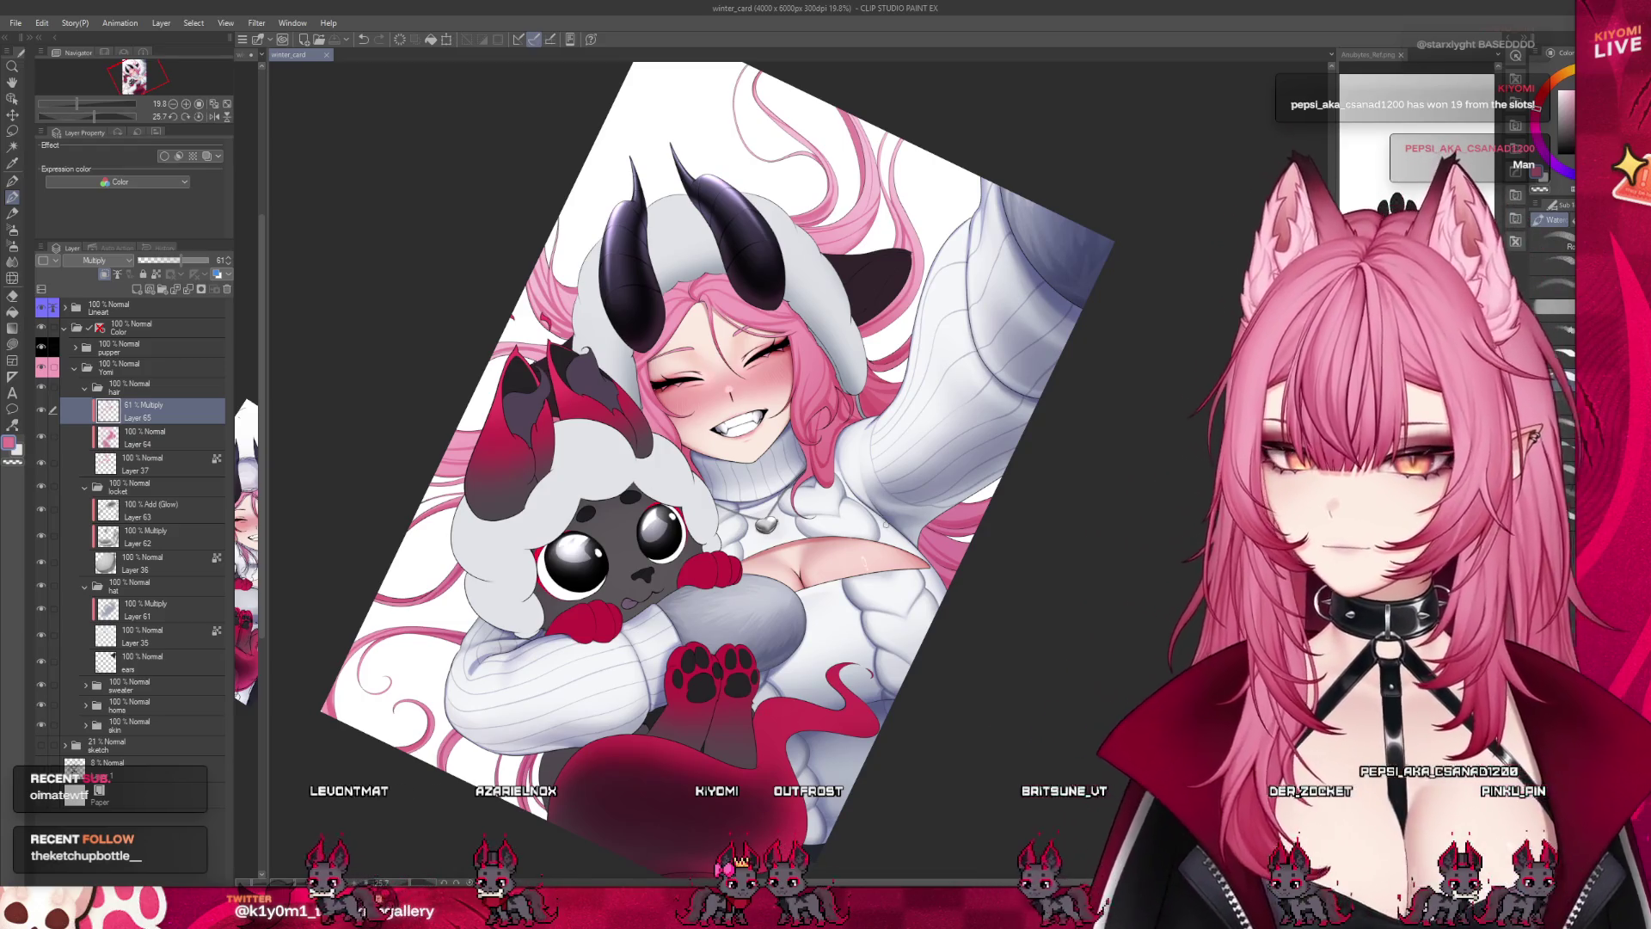
Zoom into the hair beside the dark horn and brush a touch-up along the lower pink strand.
scroll(644, 199, "up", 2)
scroll(653, 211, "up", 2)
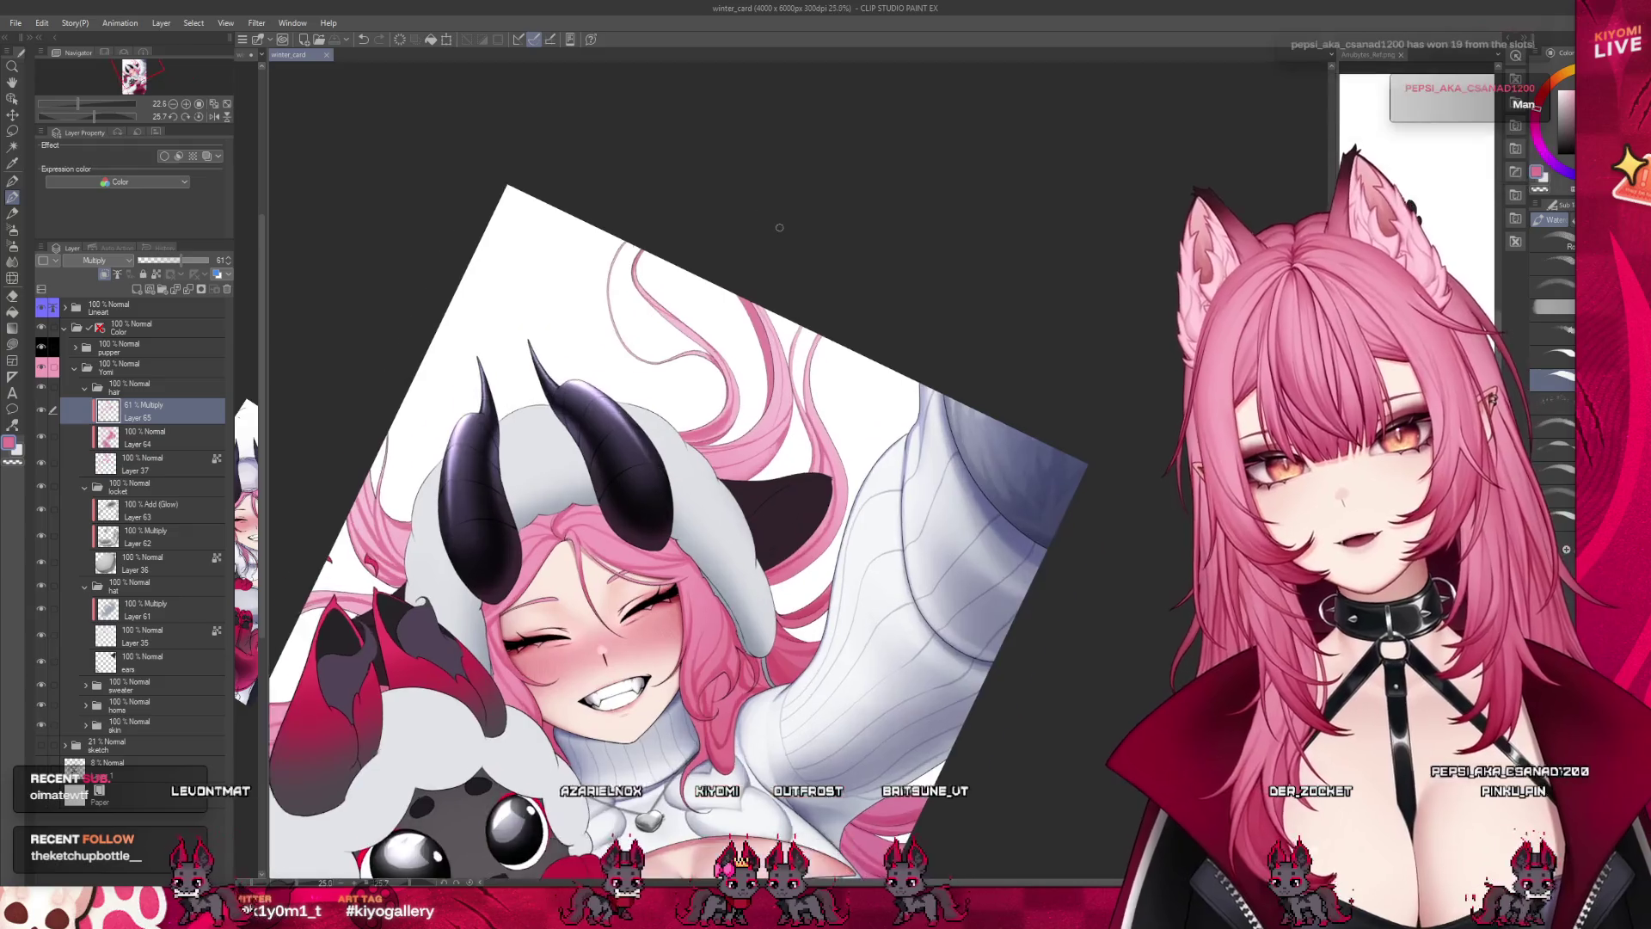
scroll(688, 246, "up", 2)
scroll(731, 284, "up", 2)
scroll(774, 327, "up", 2)
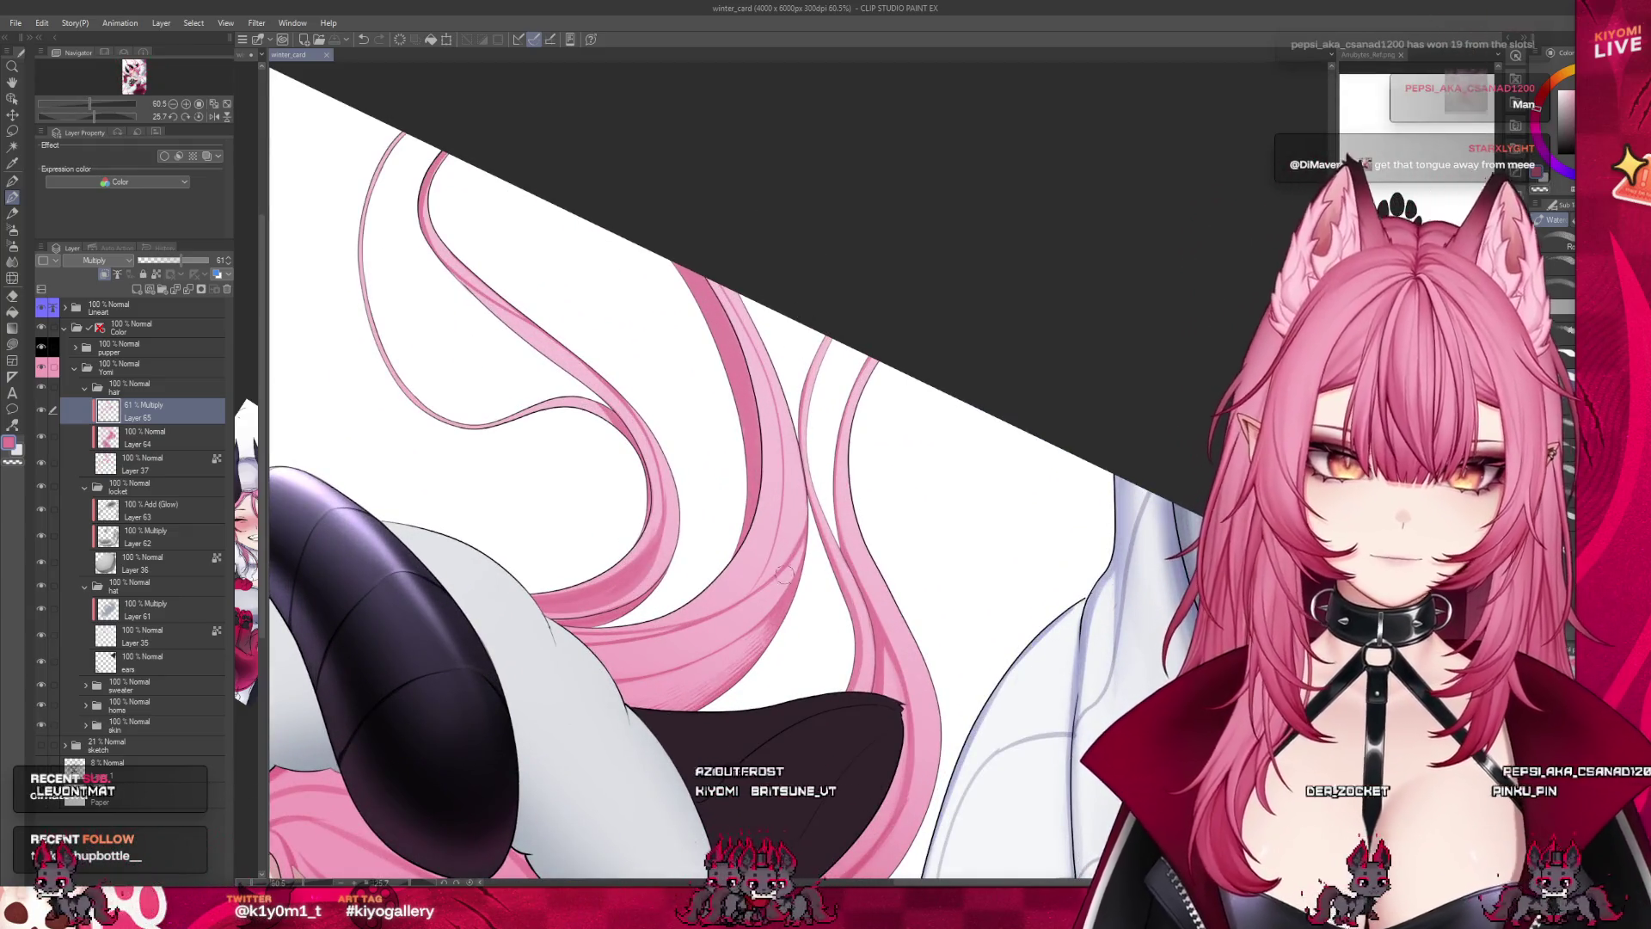
left_click_drag(757, 615, 737, 641)
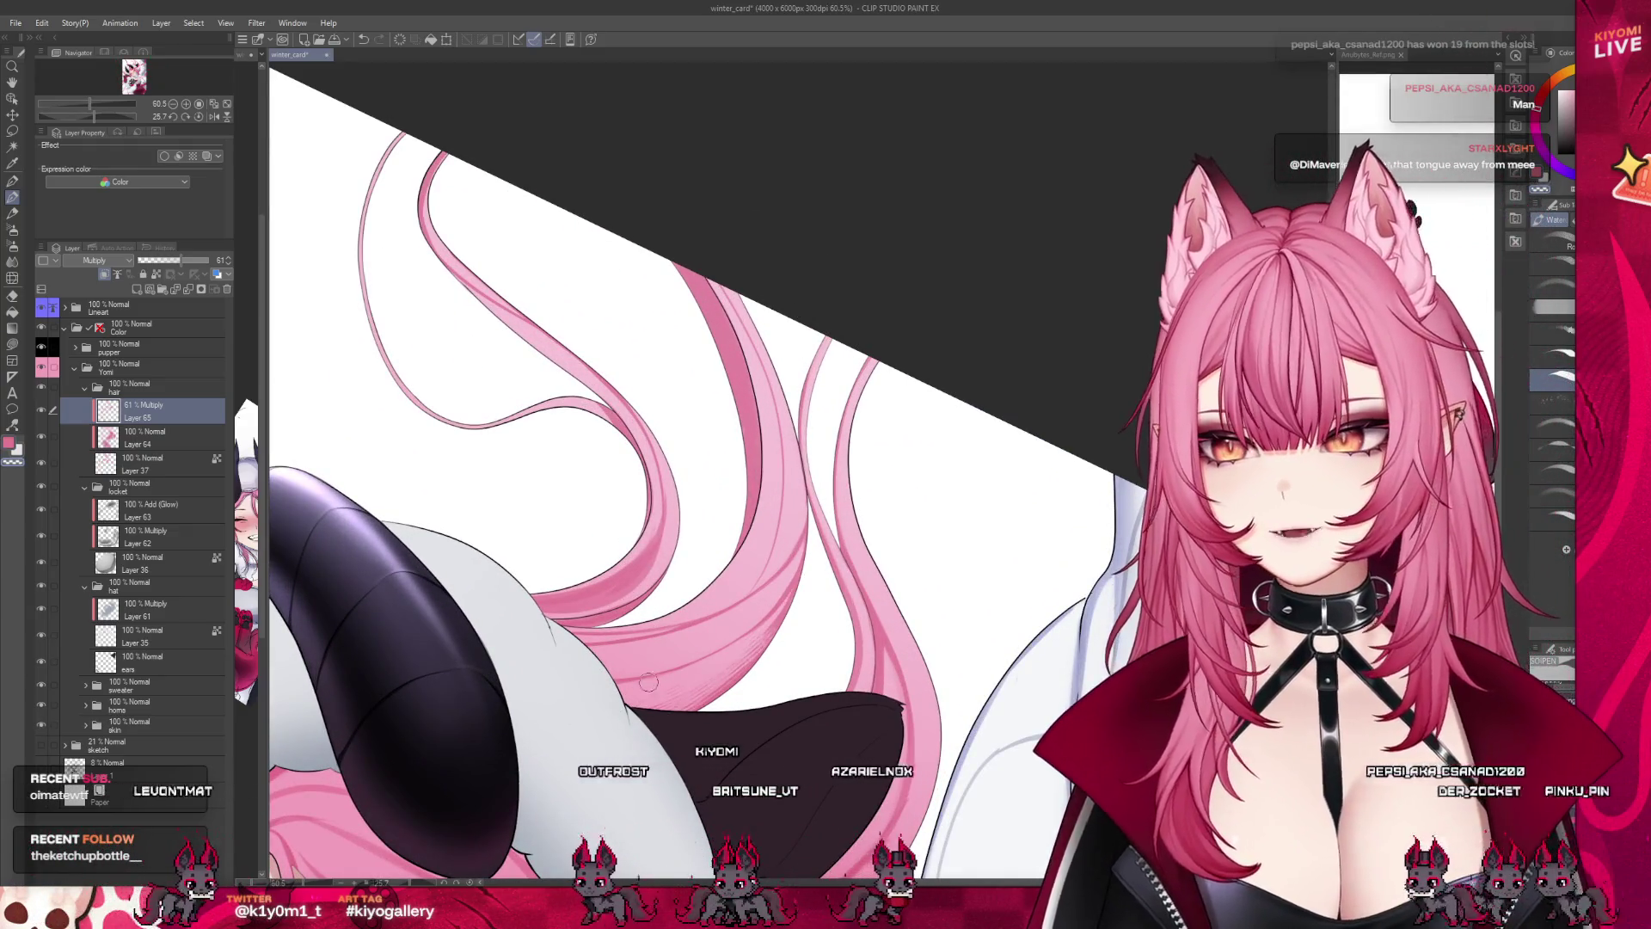
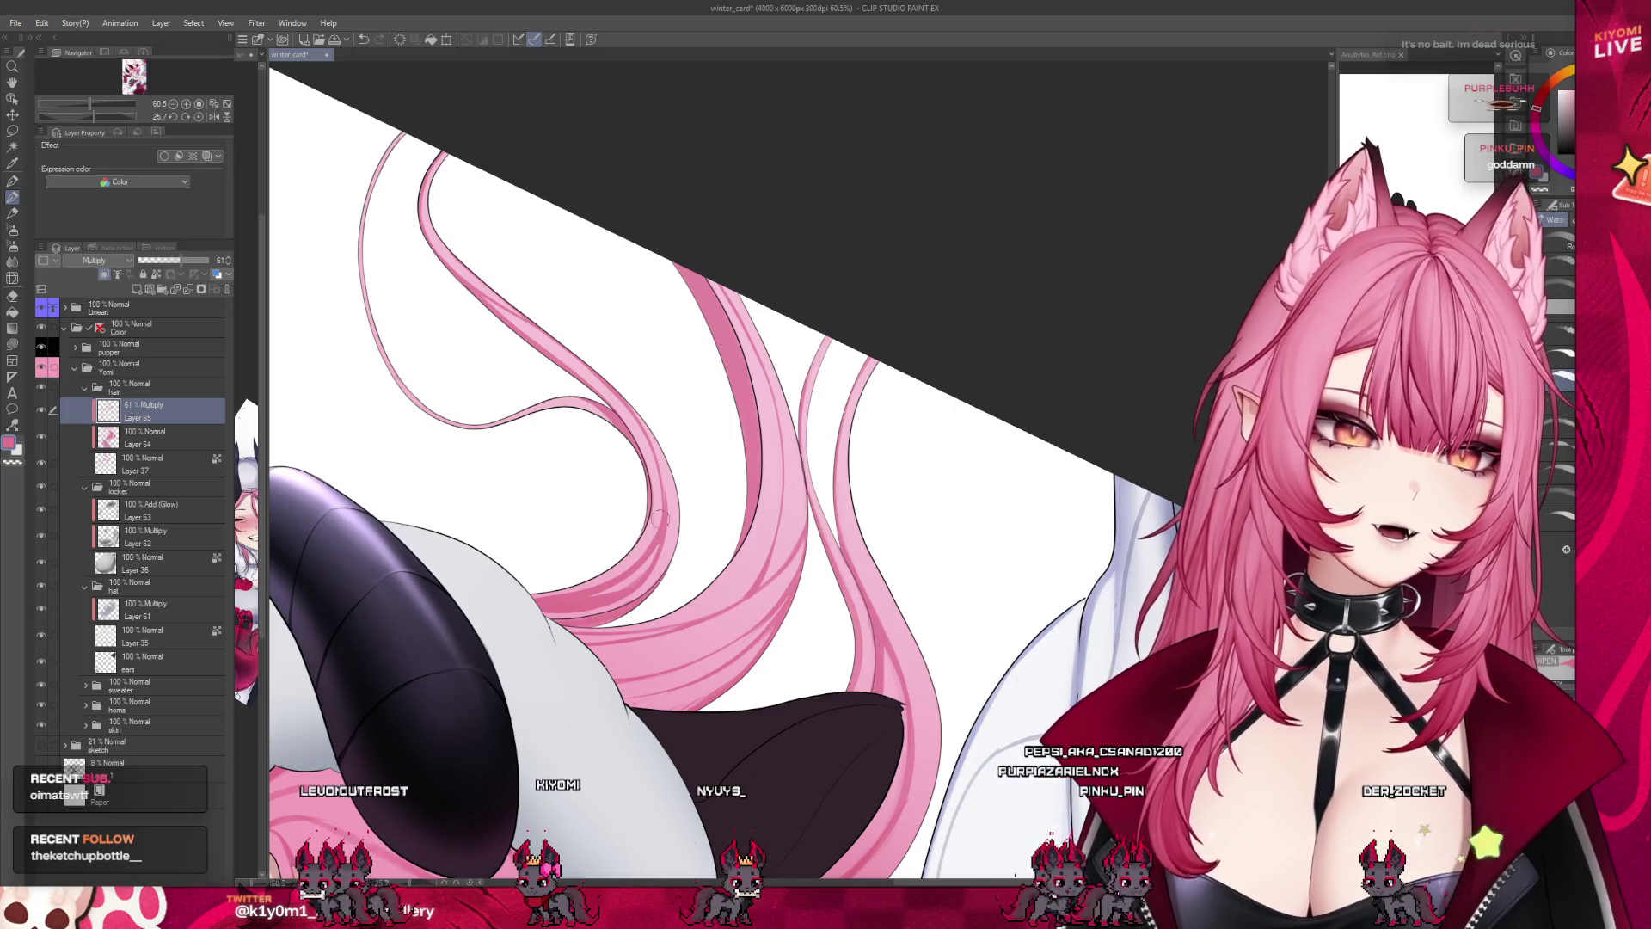
Review the artwork at several zooms, switching to the blend tool for the sweater, then back to watercolour.
scroll(654, 396, "down", 2)
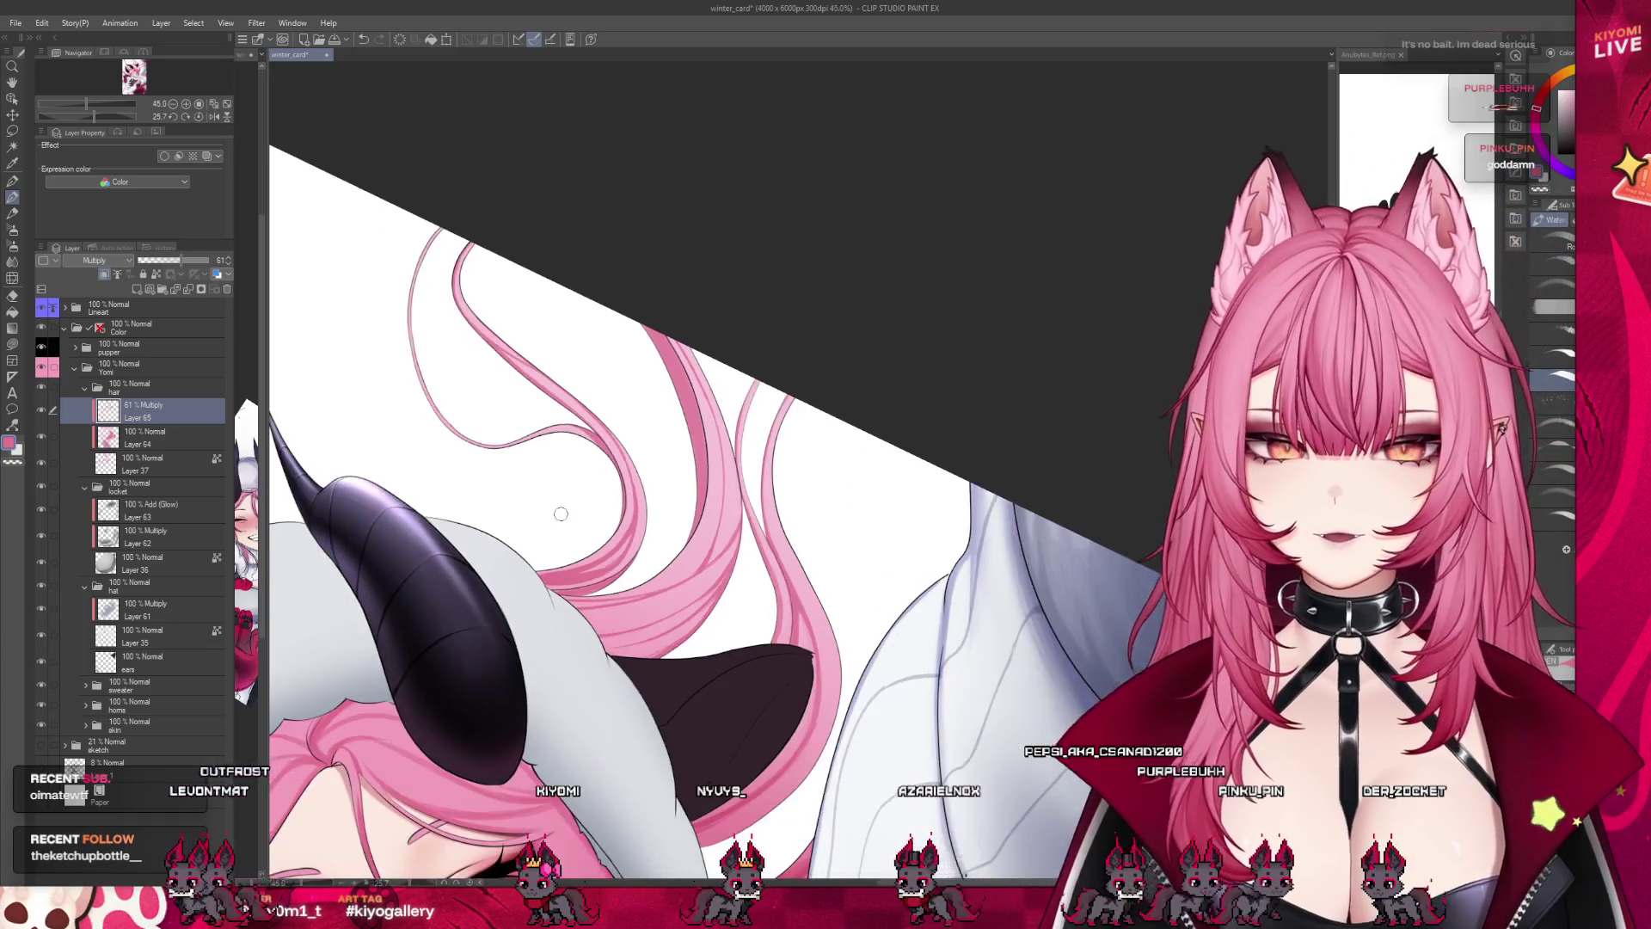
scroll(649, 404, "down", 2)
scroll(643, 417, "down", 1)
scroll(636, 430, "down", 1)
scroll(636, 434, "down", 1)
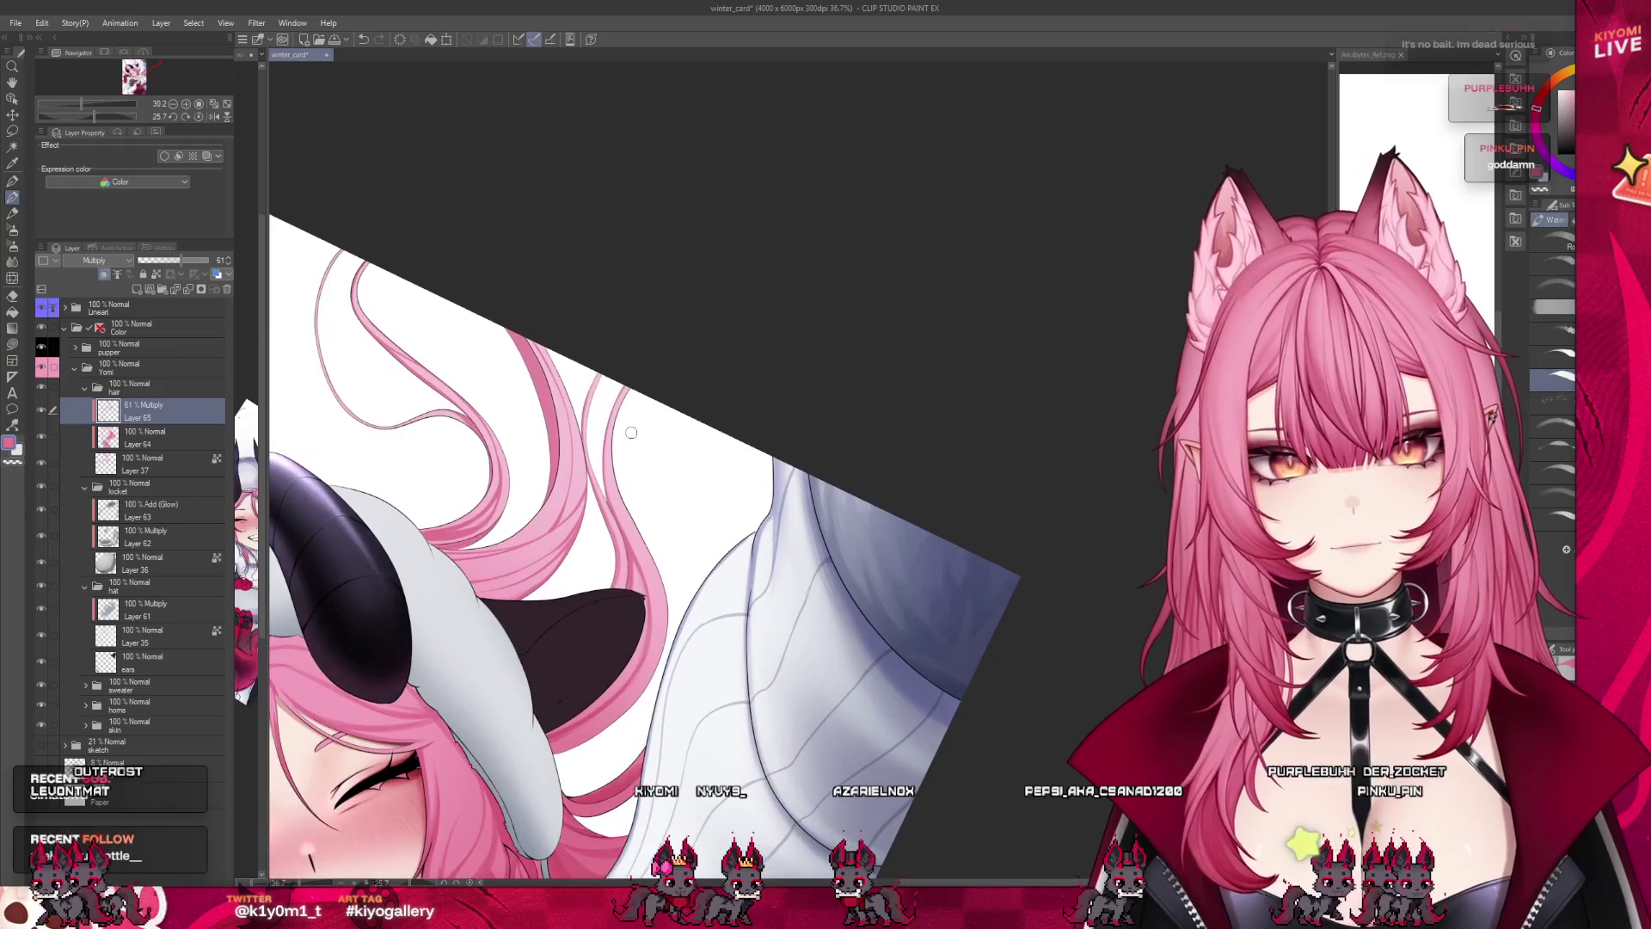
scroll(653, 439, "down", 1)
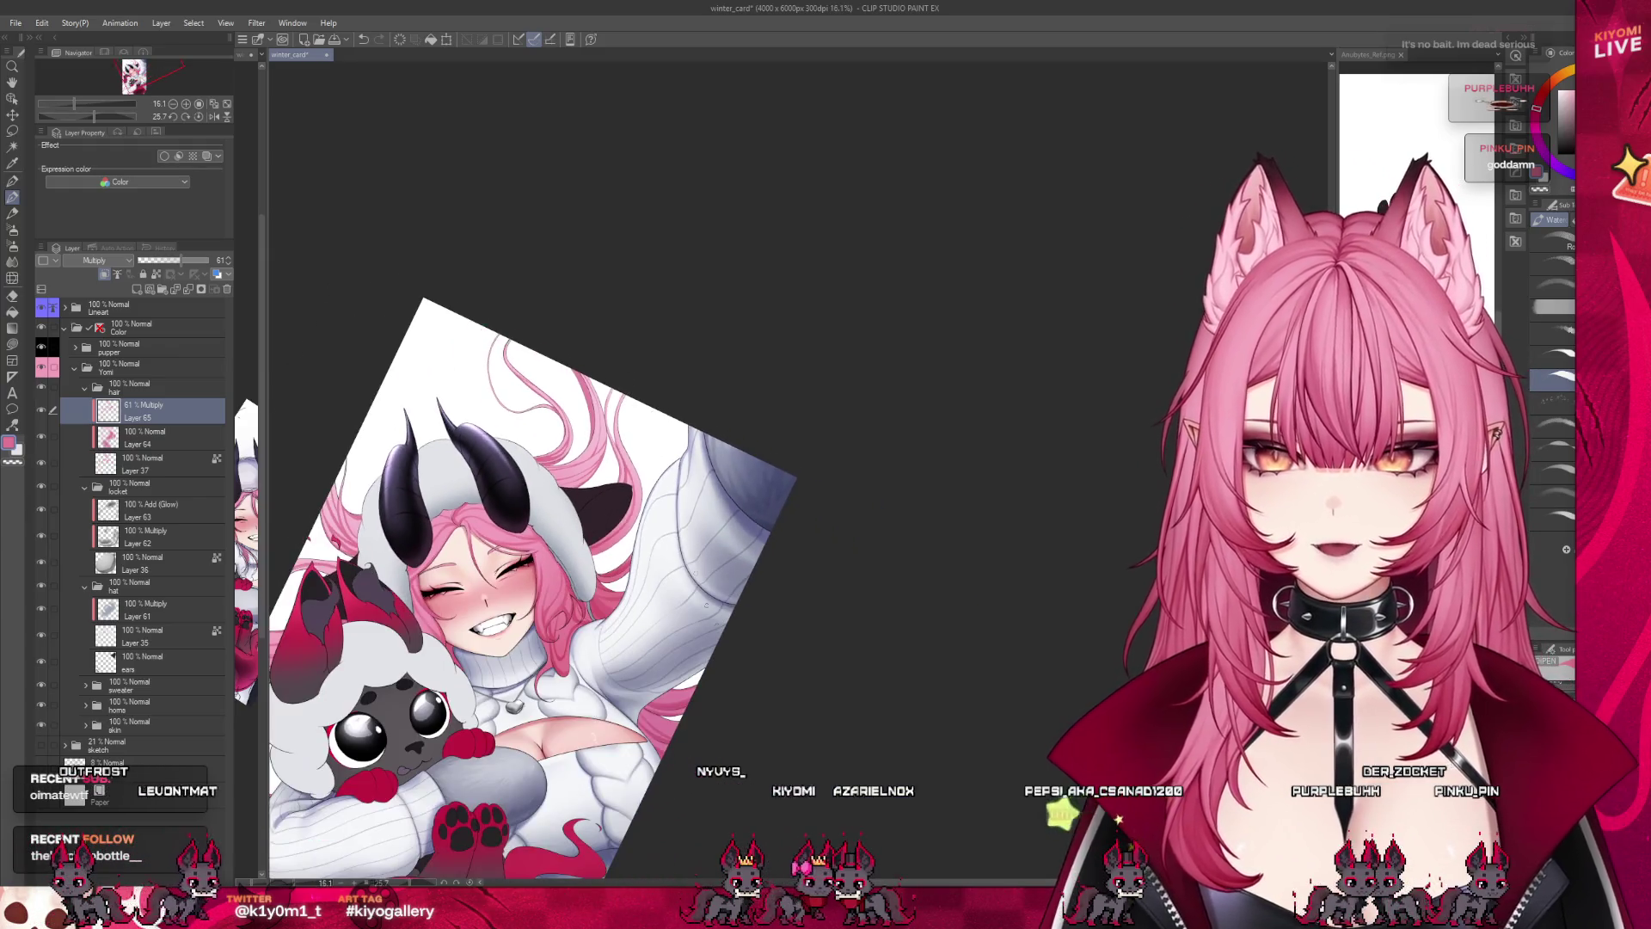
scroll(713, 585, "up", 1)
scroll(739, 687, "up", 1)
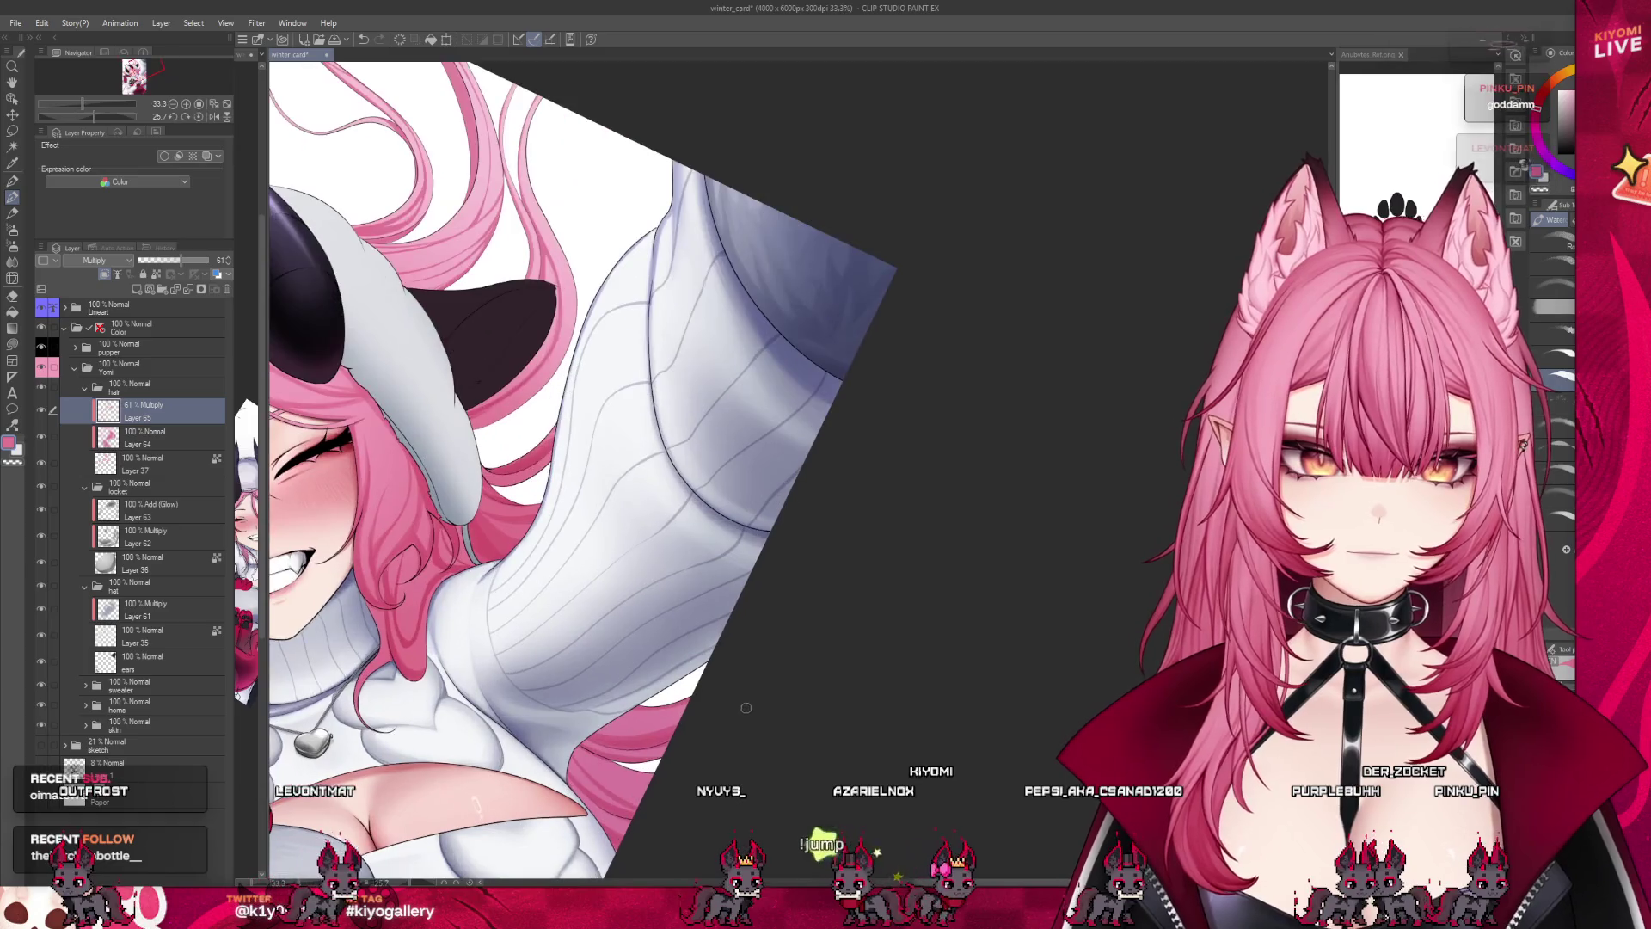
scroll(705, 671, "up", 1)
scroll(670, 654, "up", 2)
scroll(638, 634, "up", 1)
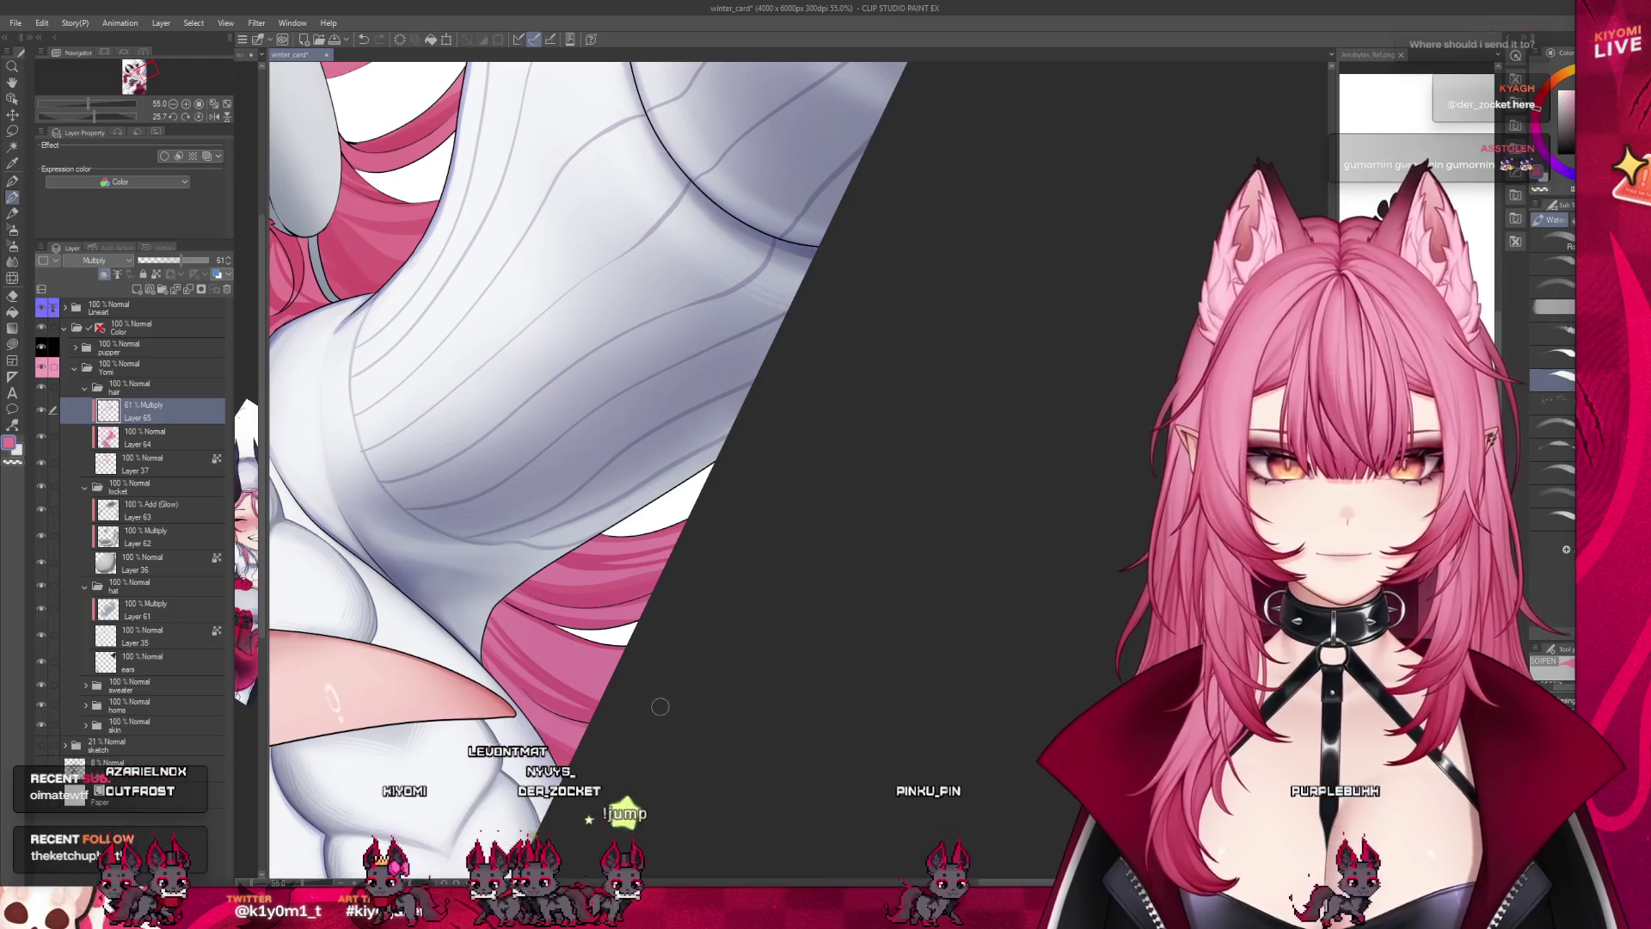
scroll(670, 706, "down", 2)
scroll(697, 697, "down", 2)
scroll(723, 684, "down", 2)
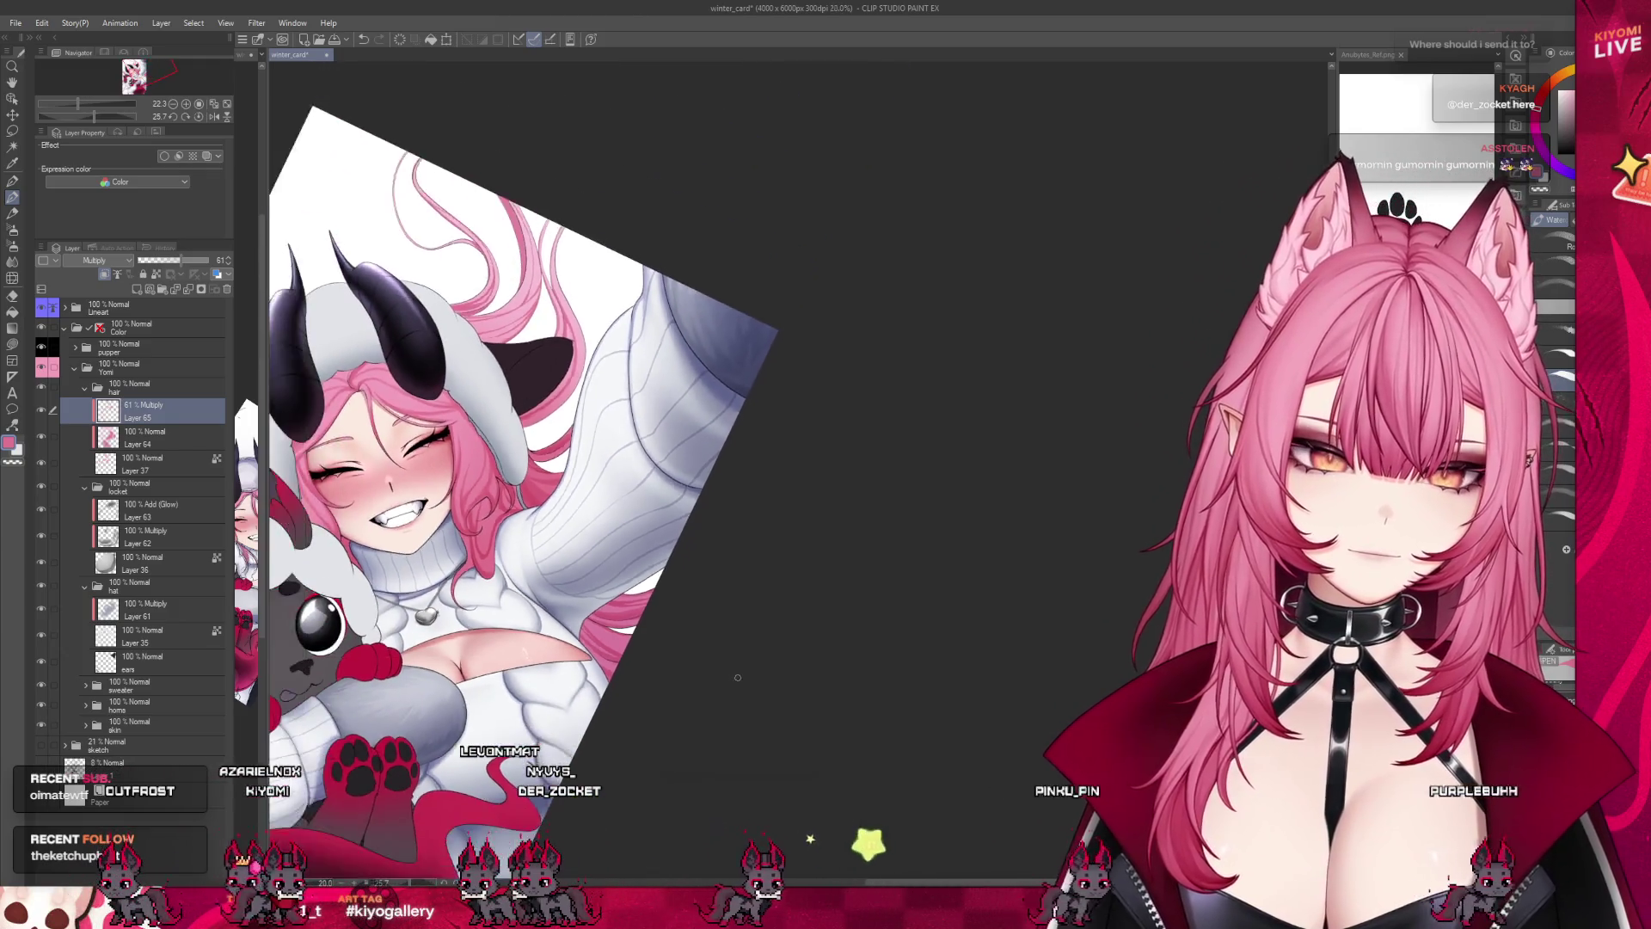
scroll(737, 676, "down", 1)
scroll(688, 679, "down", 1)
scroll(636, 681, "up", 1)
scroll(587, 682, "up", 2)
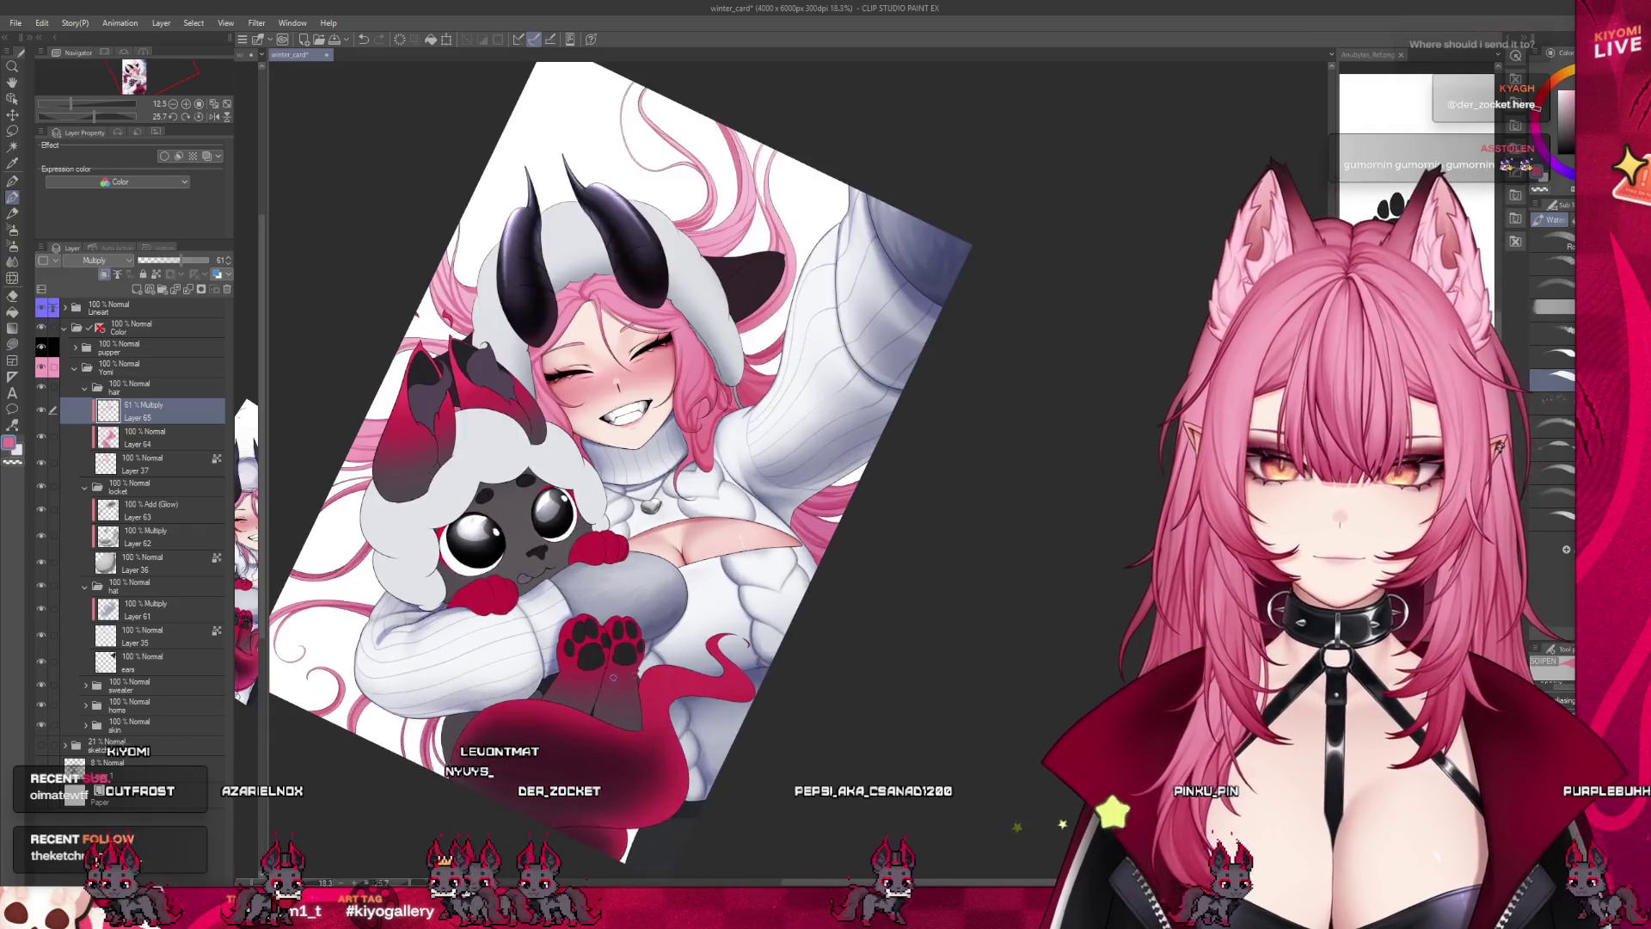
scroll(587, 682, "up", 1)
scroll(542, 675, "up", 2)
scroll(490, 667, "up", 2)
scroll(438, 655, "up", 2)
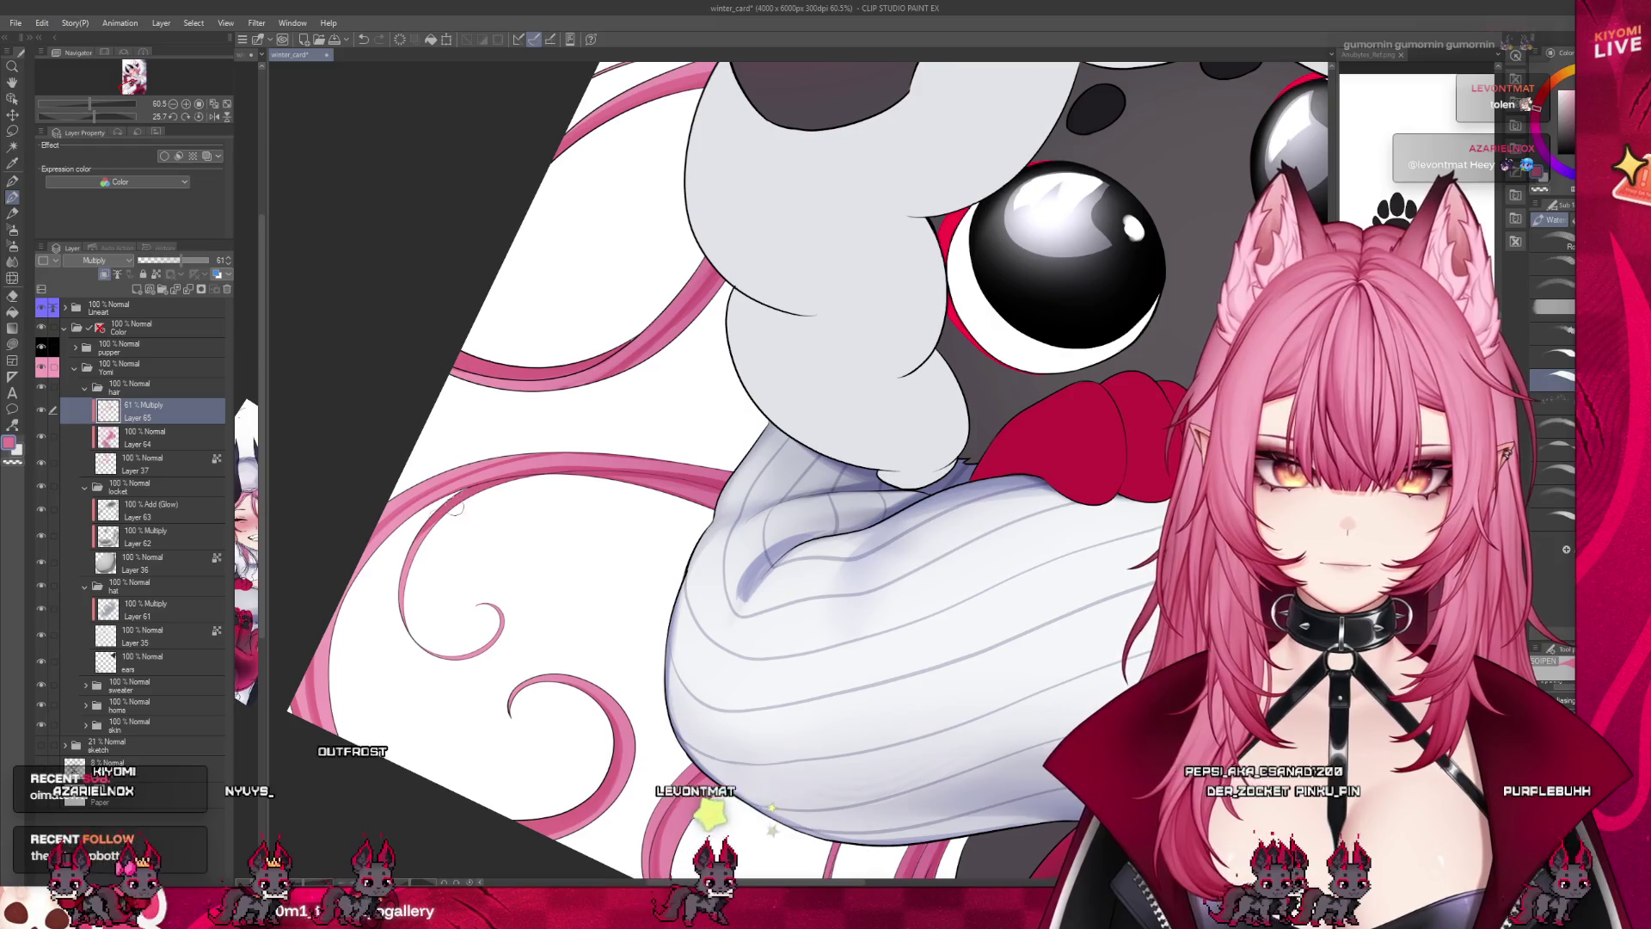
key("j")
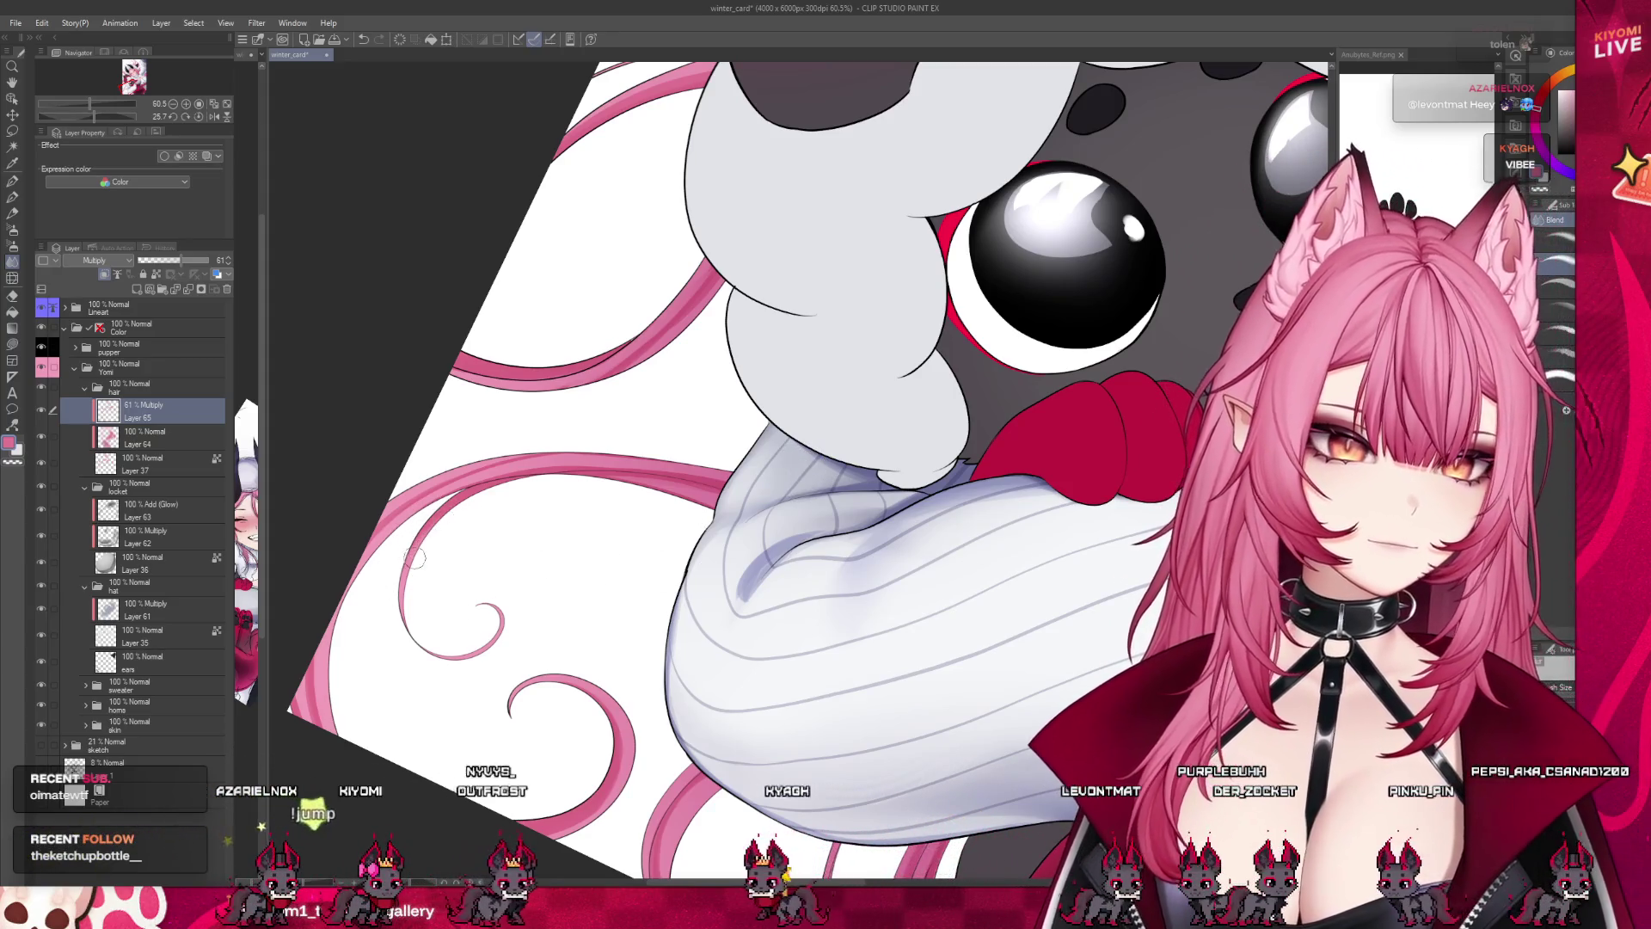
key("b")
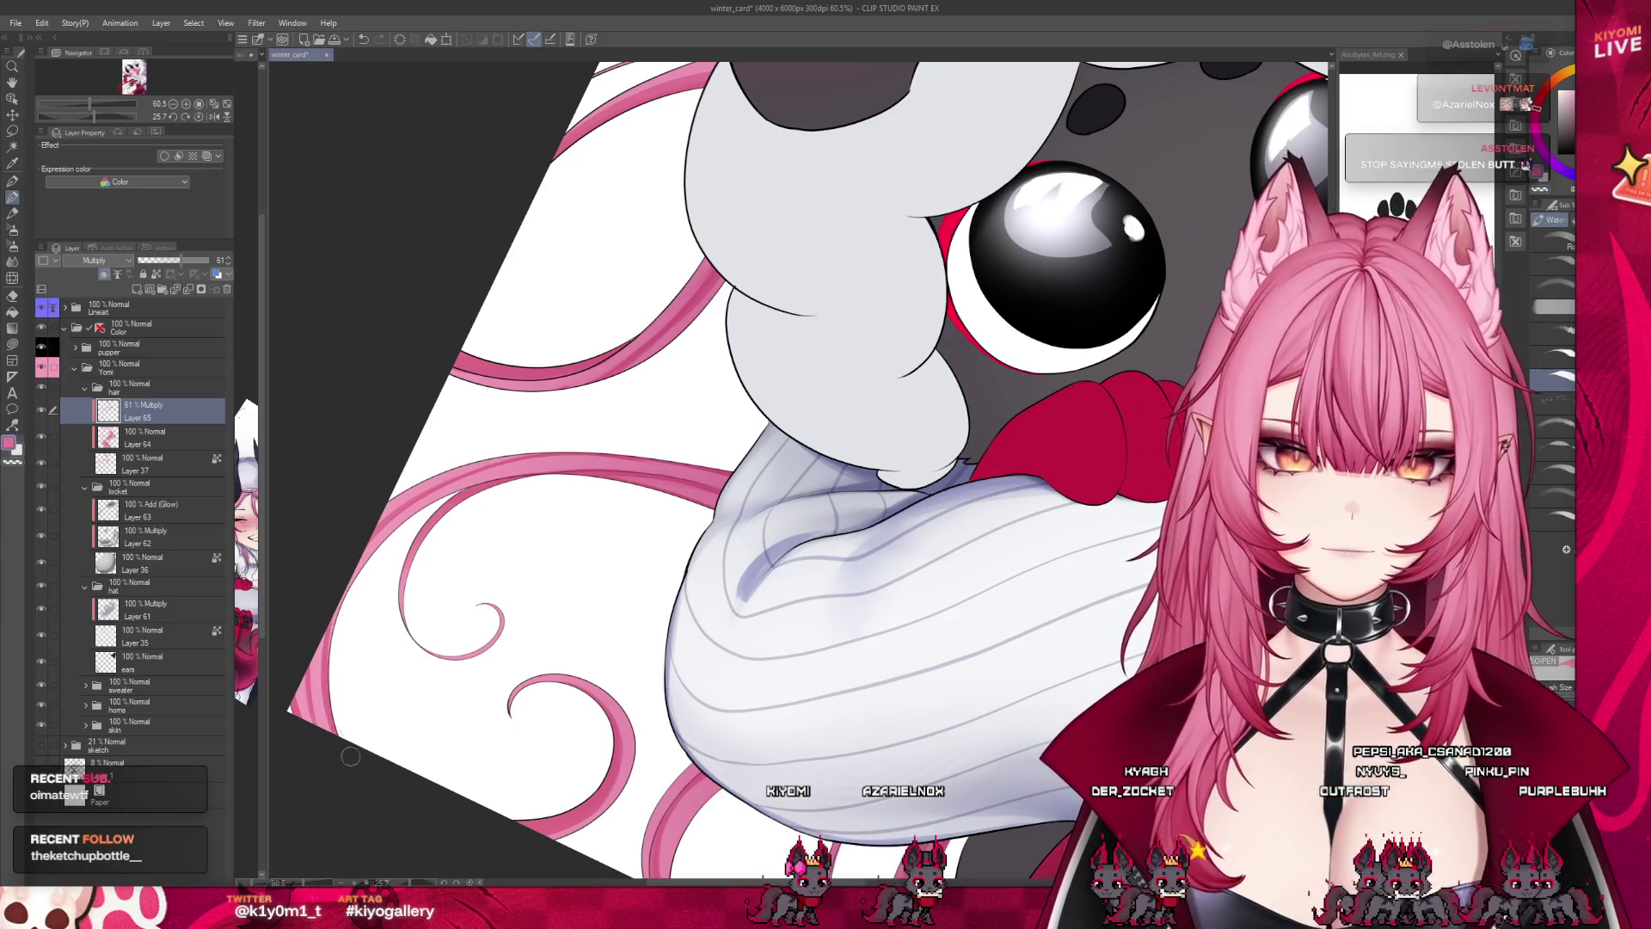
Zoom out to view the whole winter_card illustration and save it with Ctrl+S.
scroll(574, 458, "down", 1)
scroll(574, 459, "down", 1)
scroll(515, 516, "down", 1)
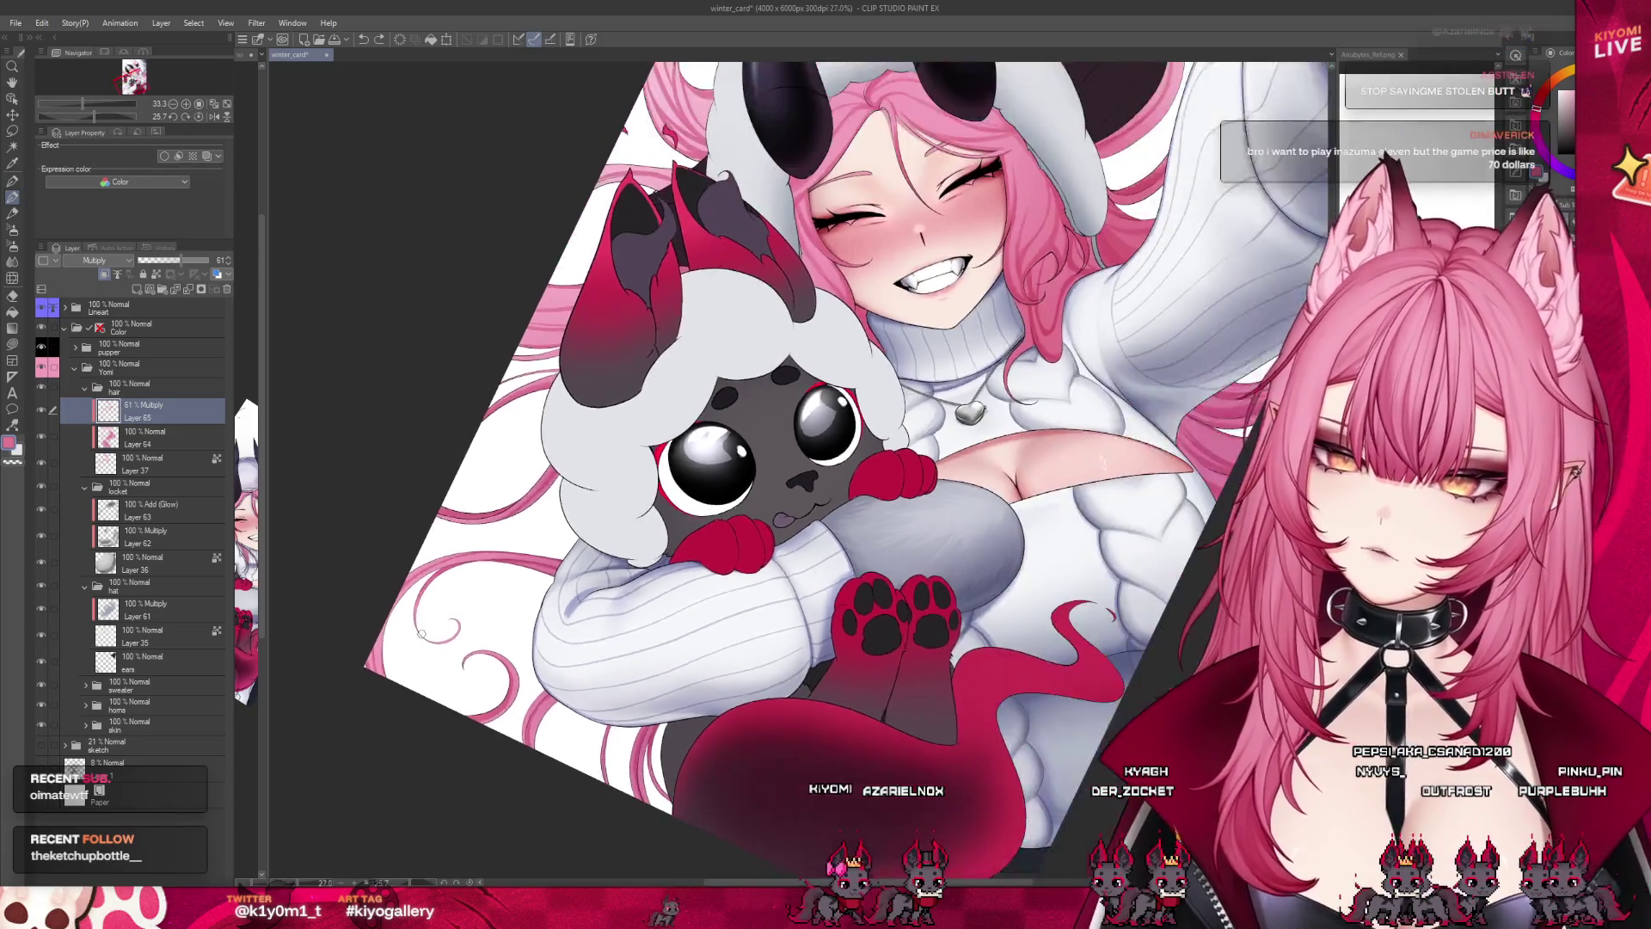
scroll(447, 602, "down", 1)
scroll(628, 525, "up", 1)
scroll(628, 524, "up", 1)
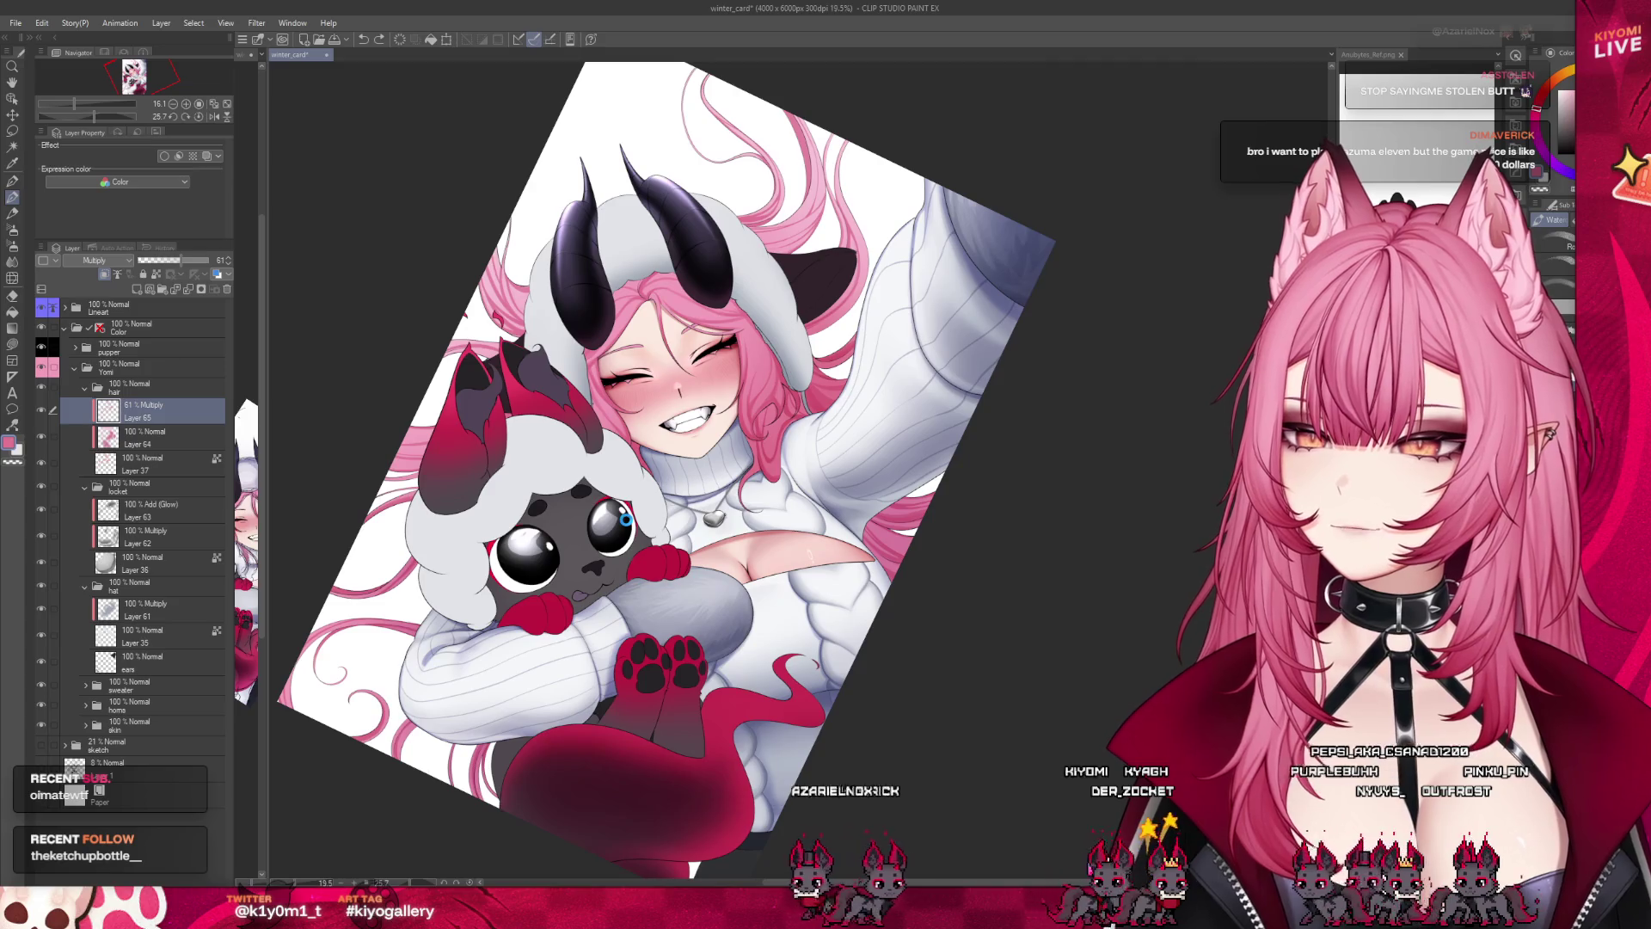
key("ctrl+s")
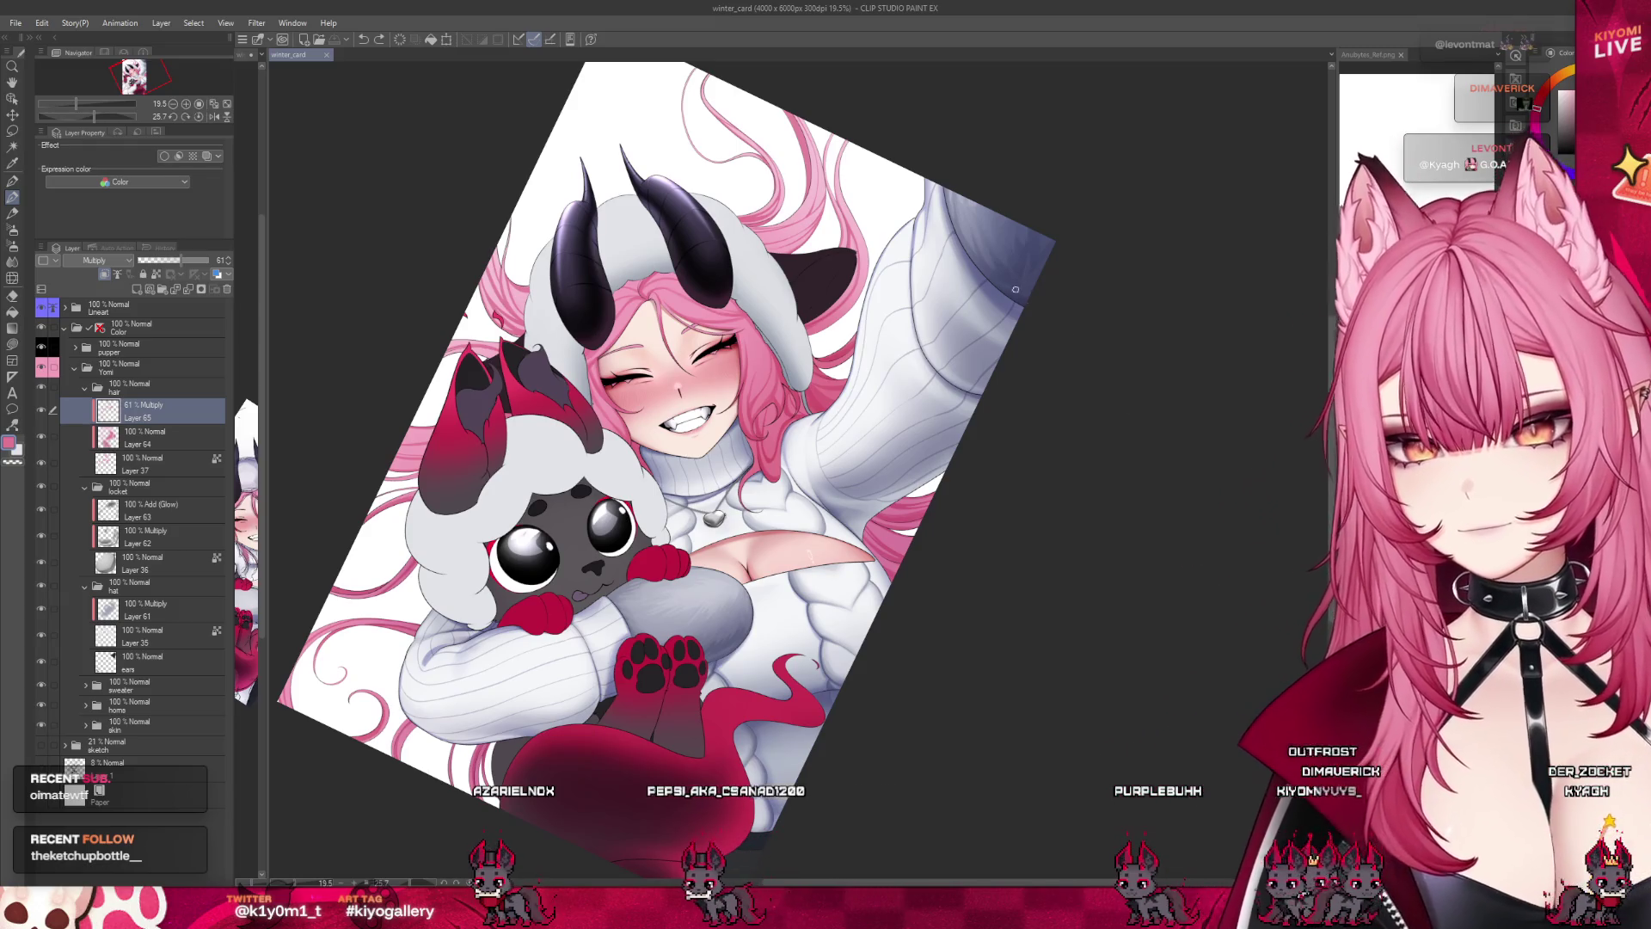
scroll(696, 226, "up", 2)
scroll(697, 226, "up", 1)
scroll(714, 284, "up", 1)
scroll(732, 344, "up", 1)
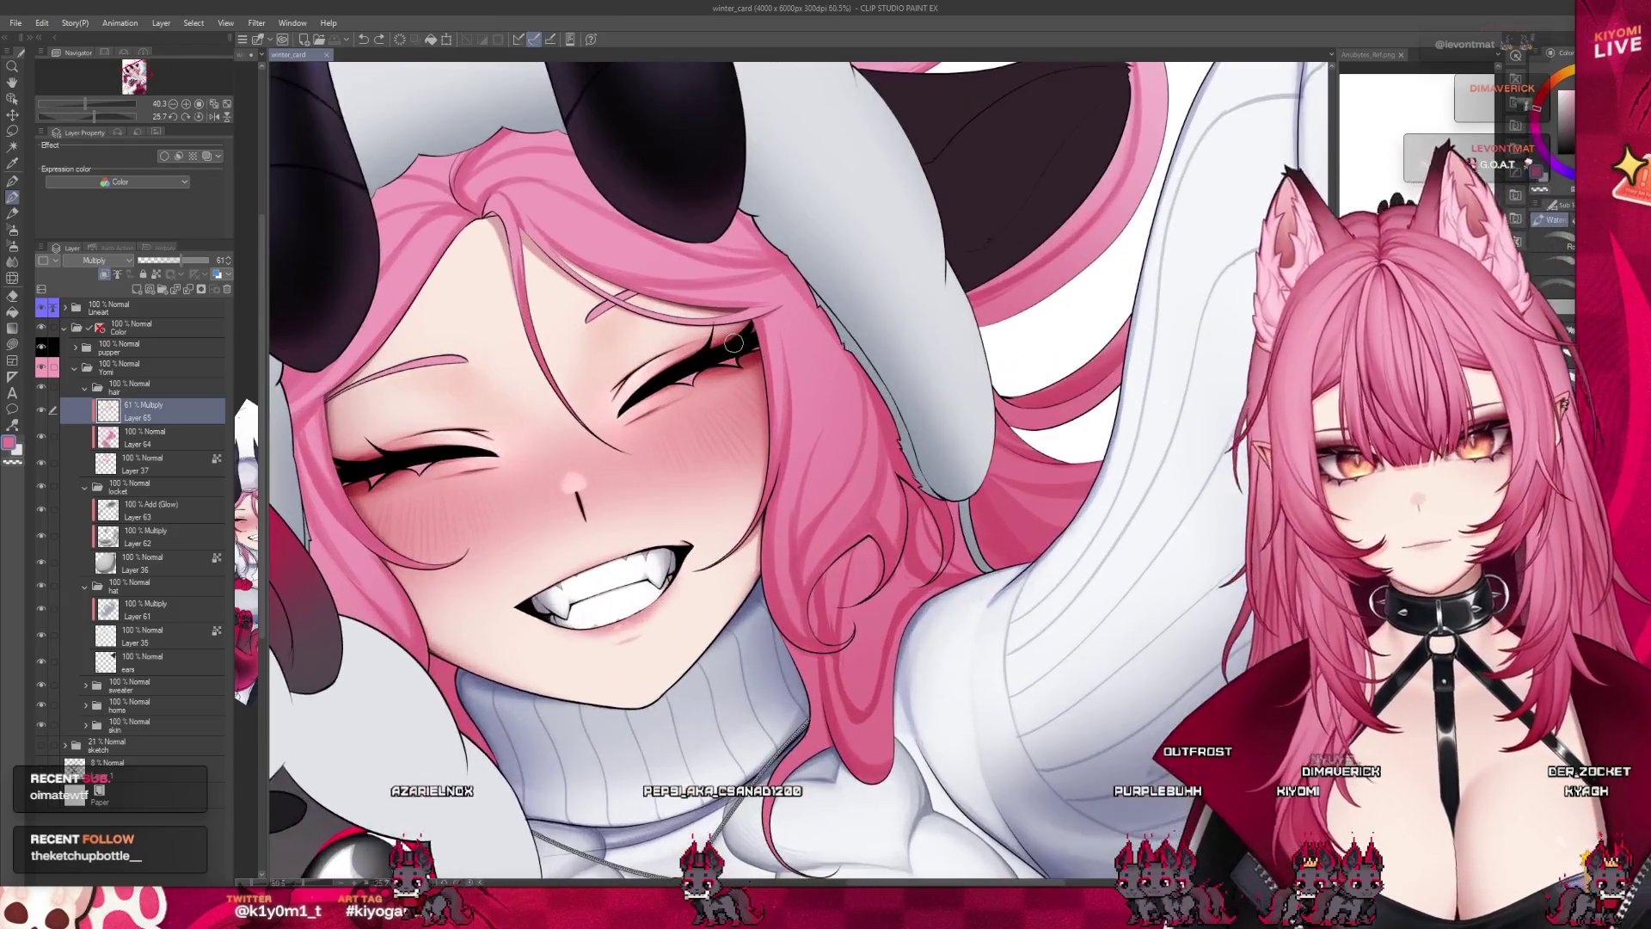
Paint a Watercolor shading stroke on the pink hair beside the grinning face.
left_click_drag(838, 637, 851, 698)
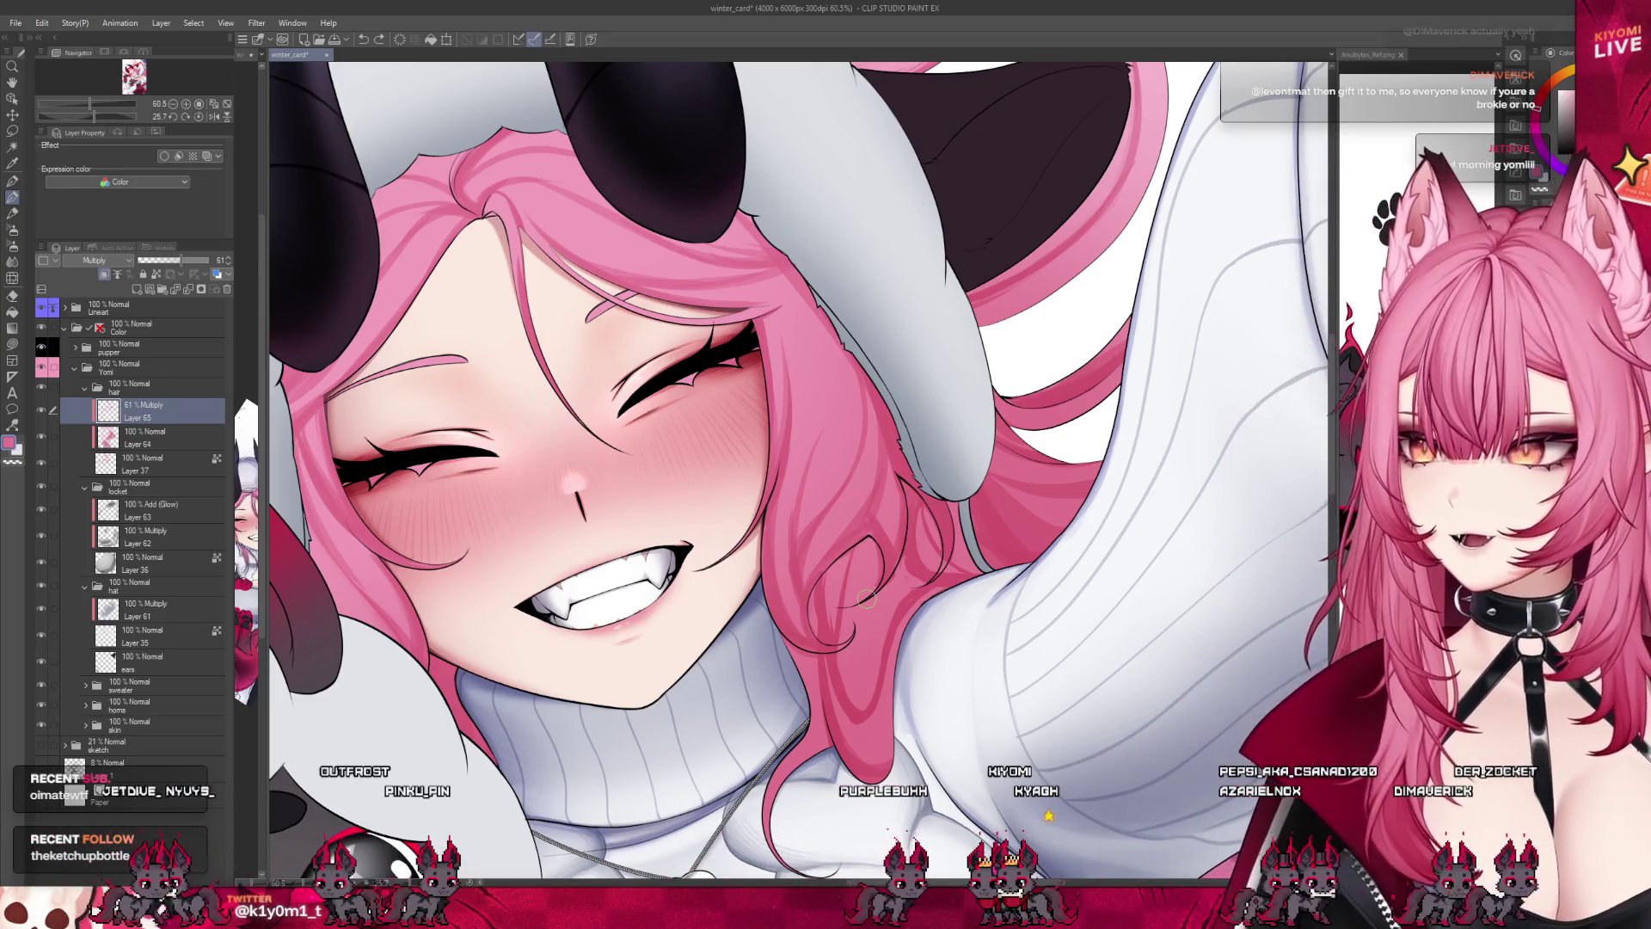
scroll(859, 403, "up", 1)
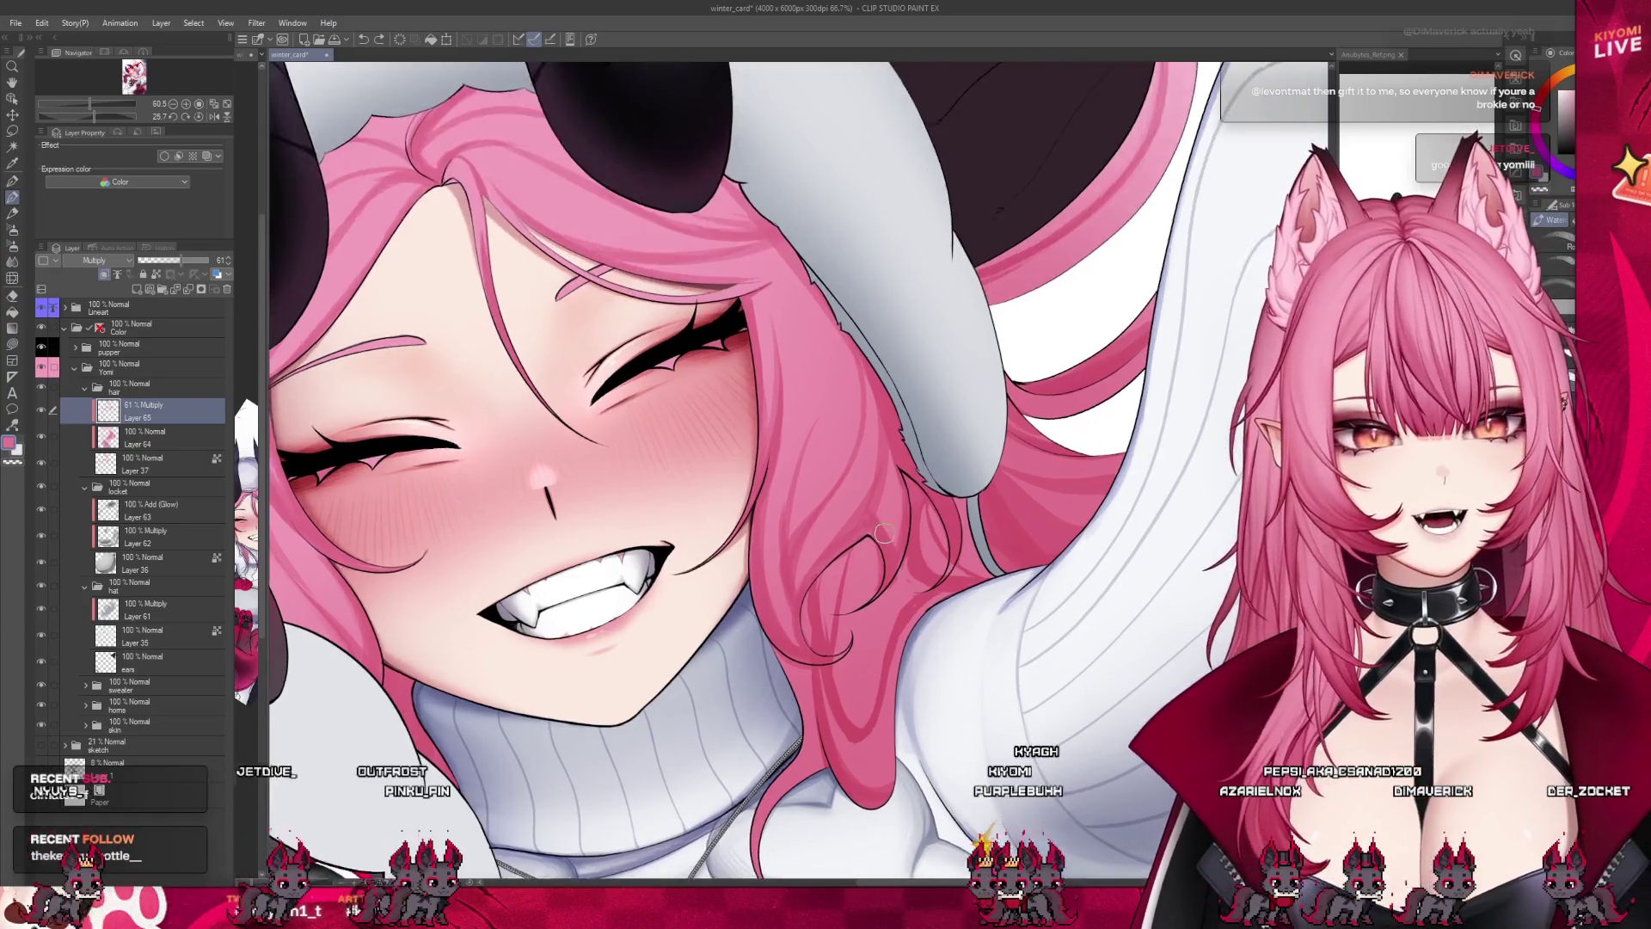
scroll(860, 402, "up", 1)
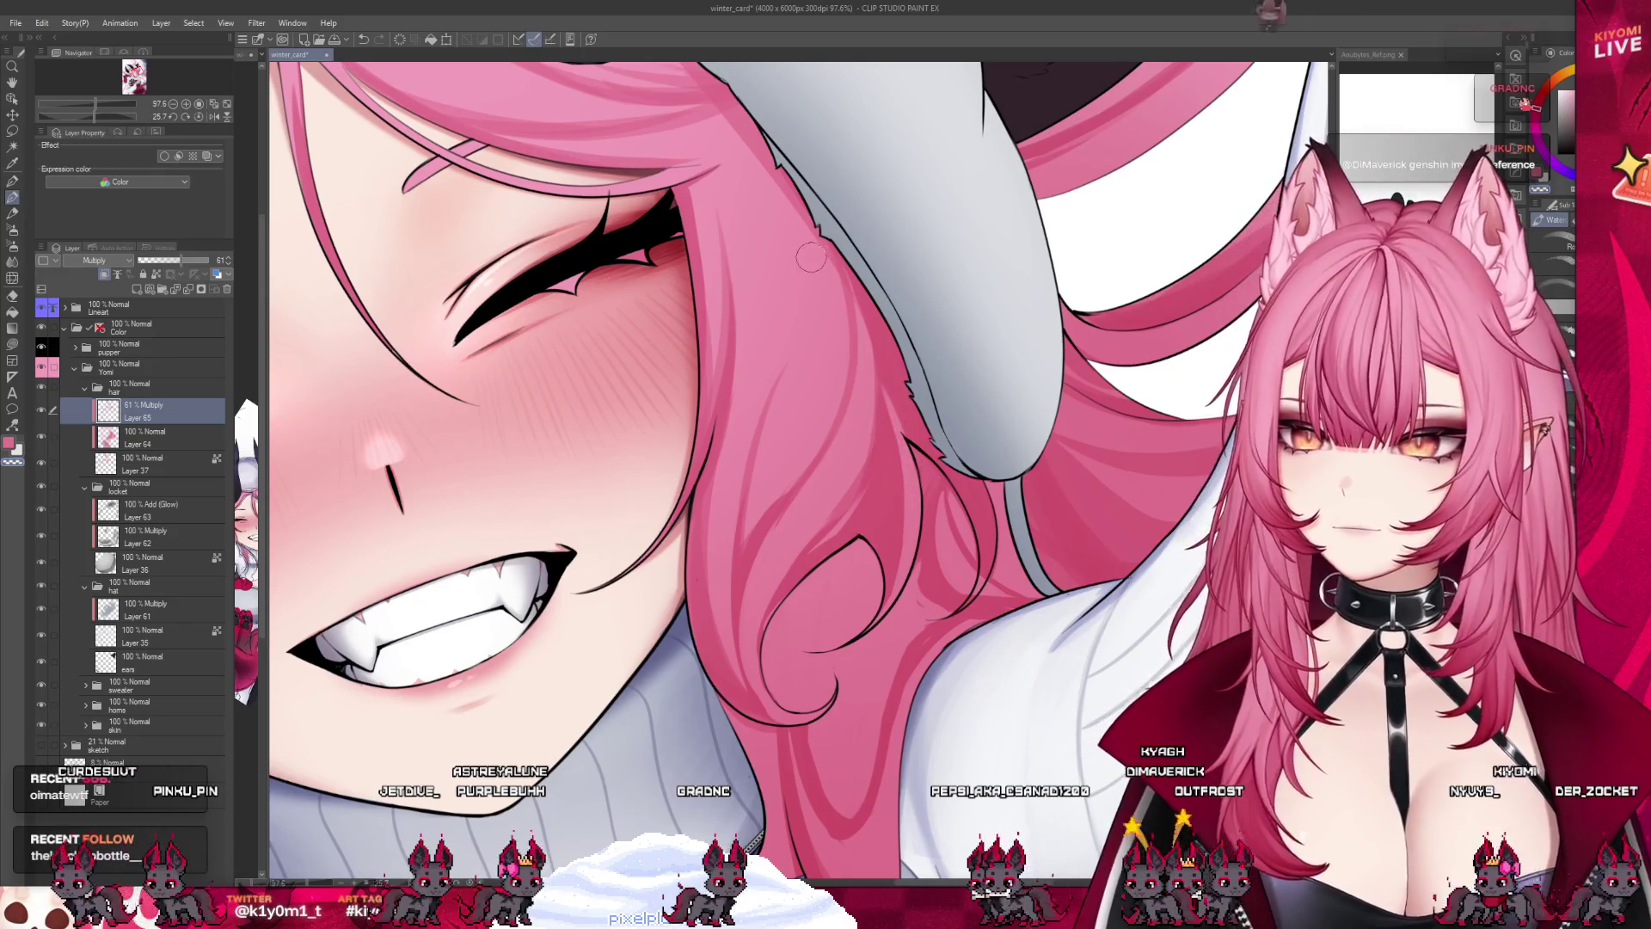
scroll(797, 452, "down", 2)
scroll(797, 451, "down", 3)
scroll(756, 378, "up", 3)
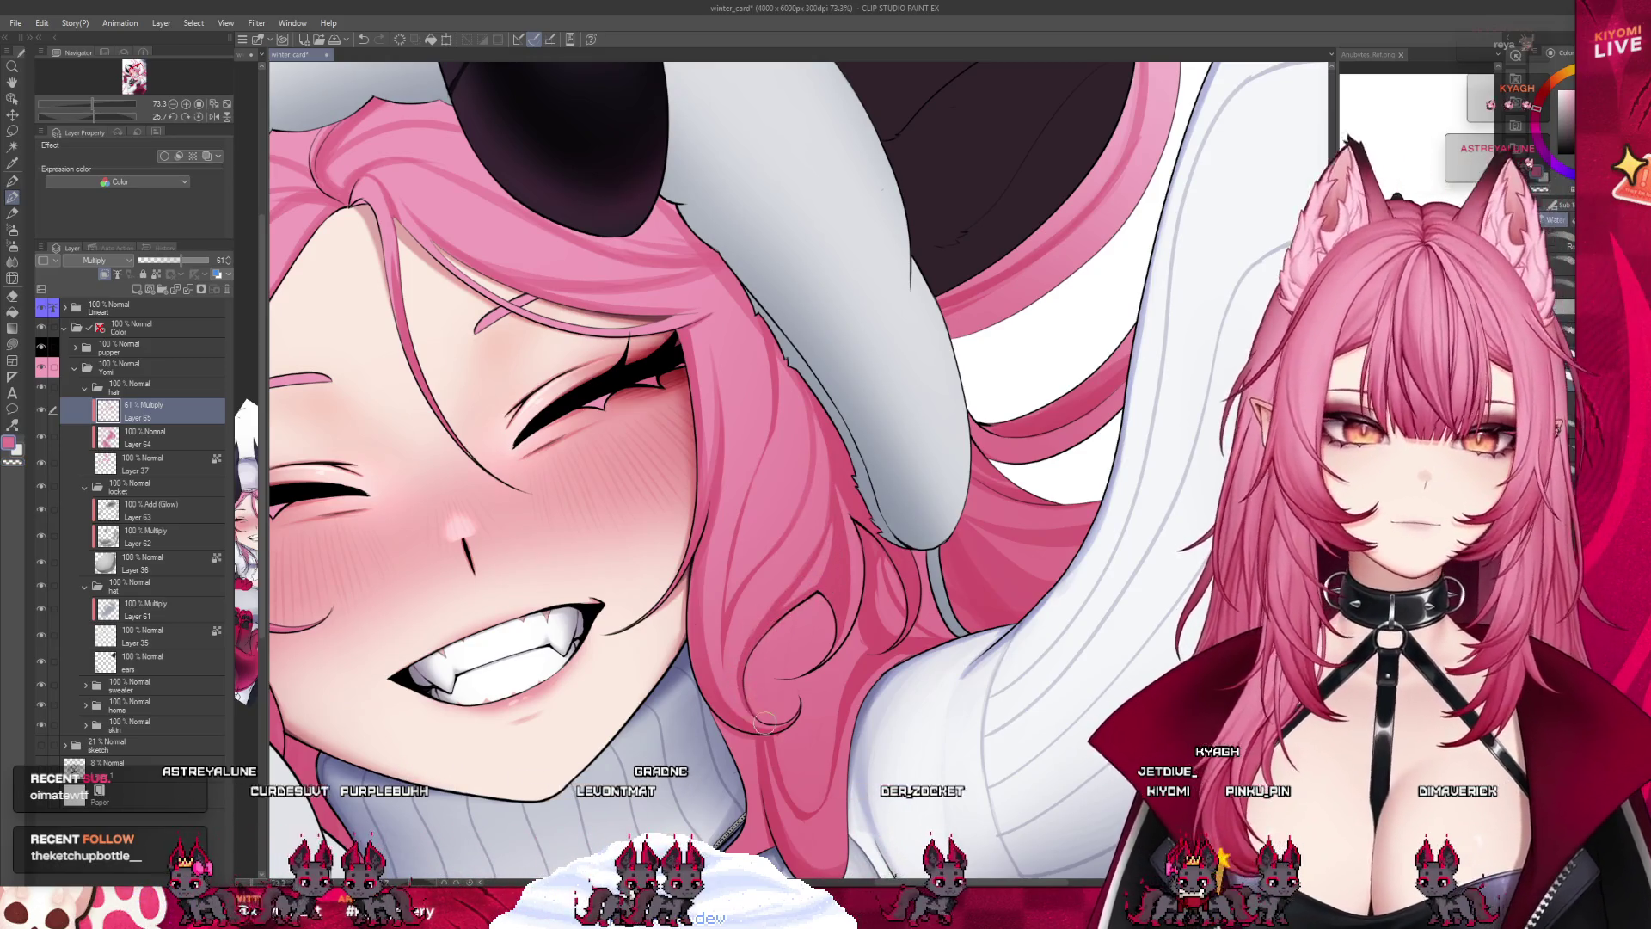
scroll(845, 611, "down", 2)
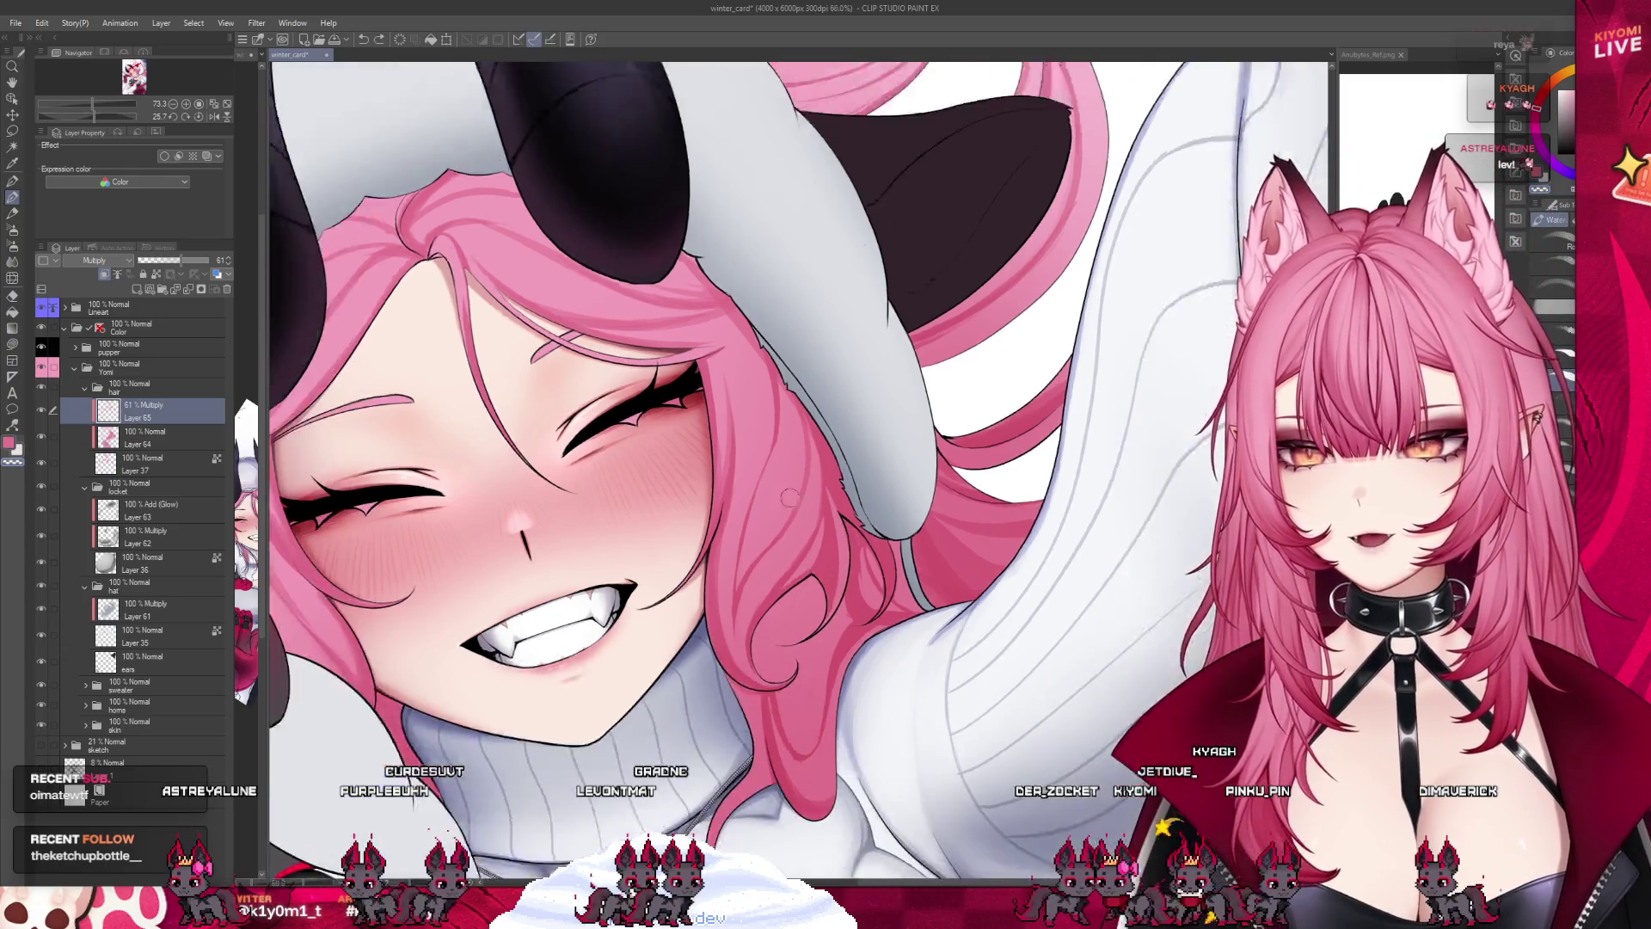
scroll(844, 611, "down", 2)
scroll(845, 611, "down", 1)
scroll(789, 400, "up", 2)
scroll(789, 400, "up", 2)
scroll(789, 400, "up", 2)
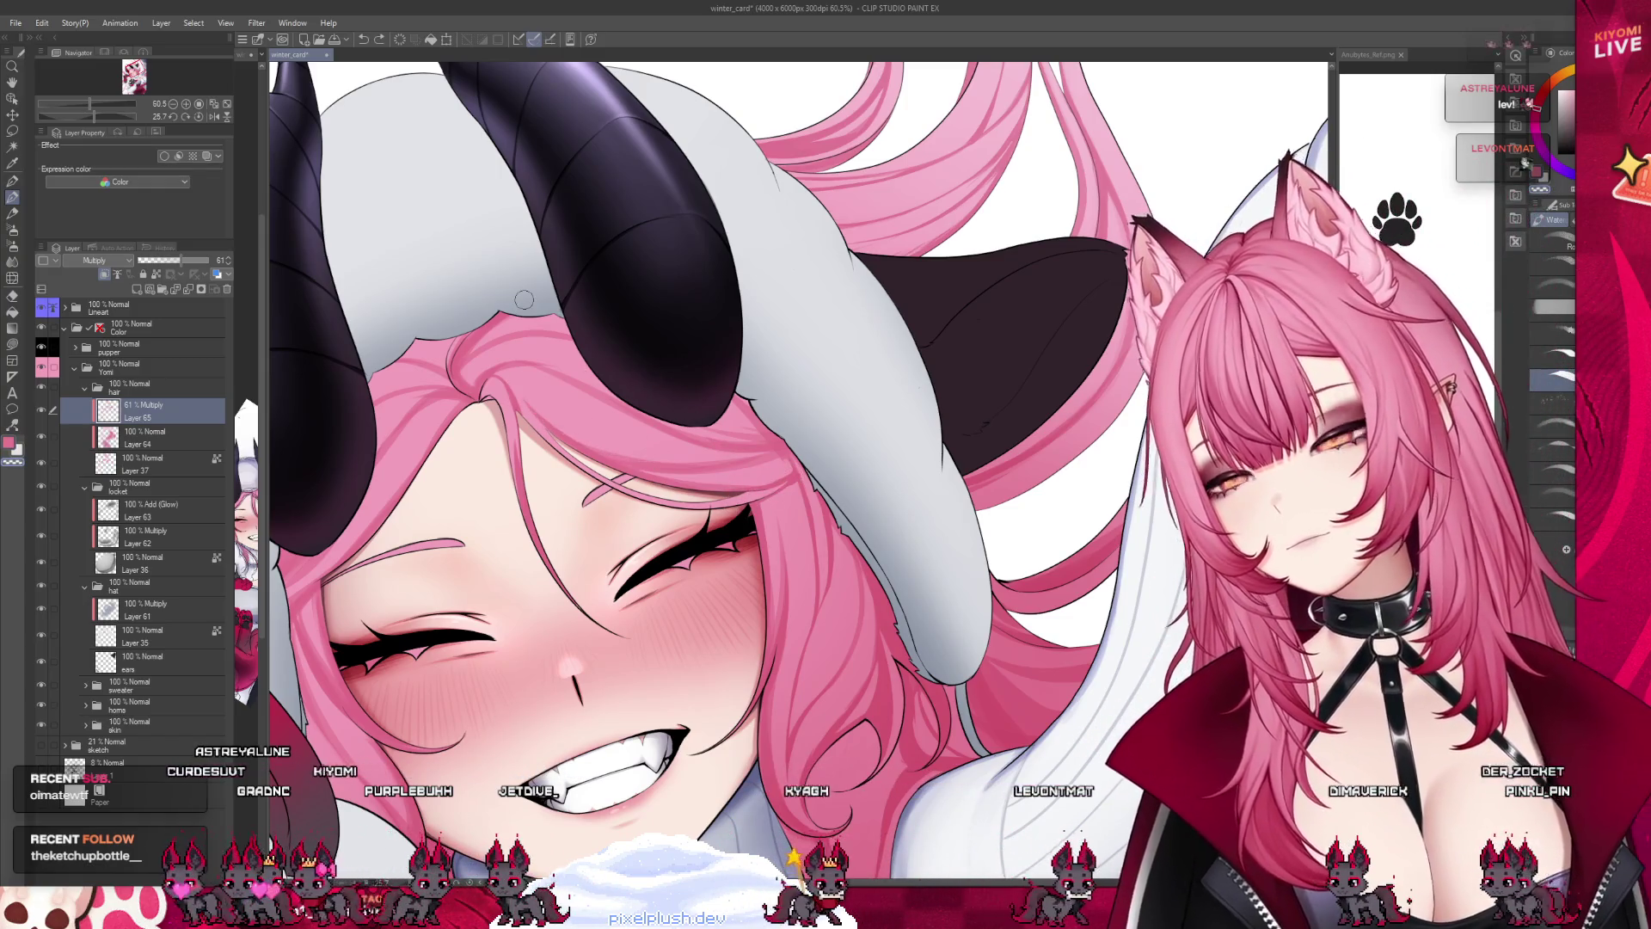
scroll(481, 344, "down", 3)
scroll(414, 420, "down", 5)
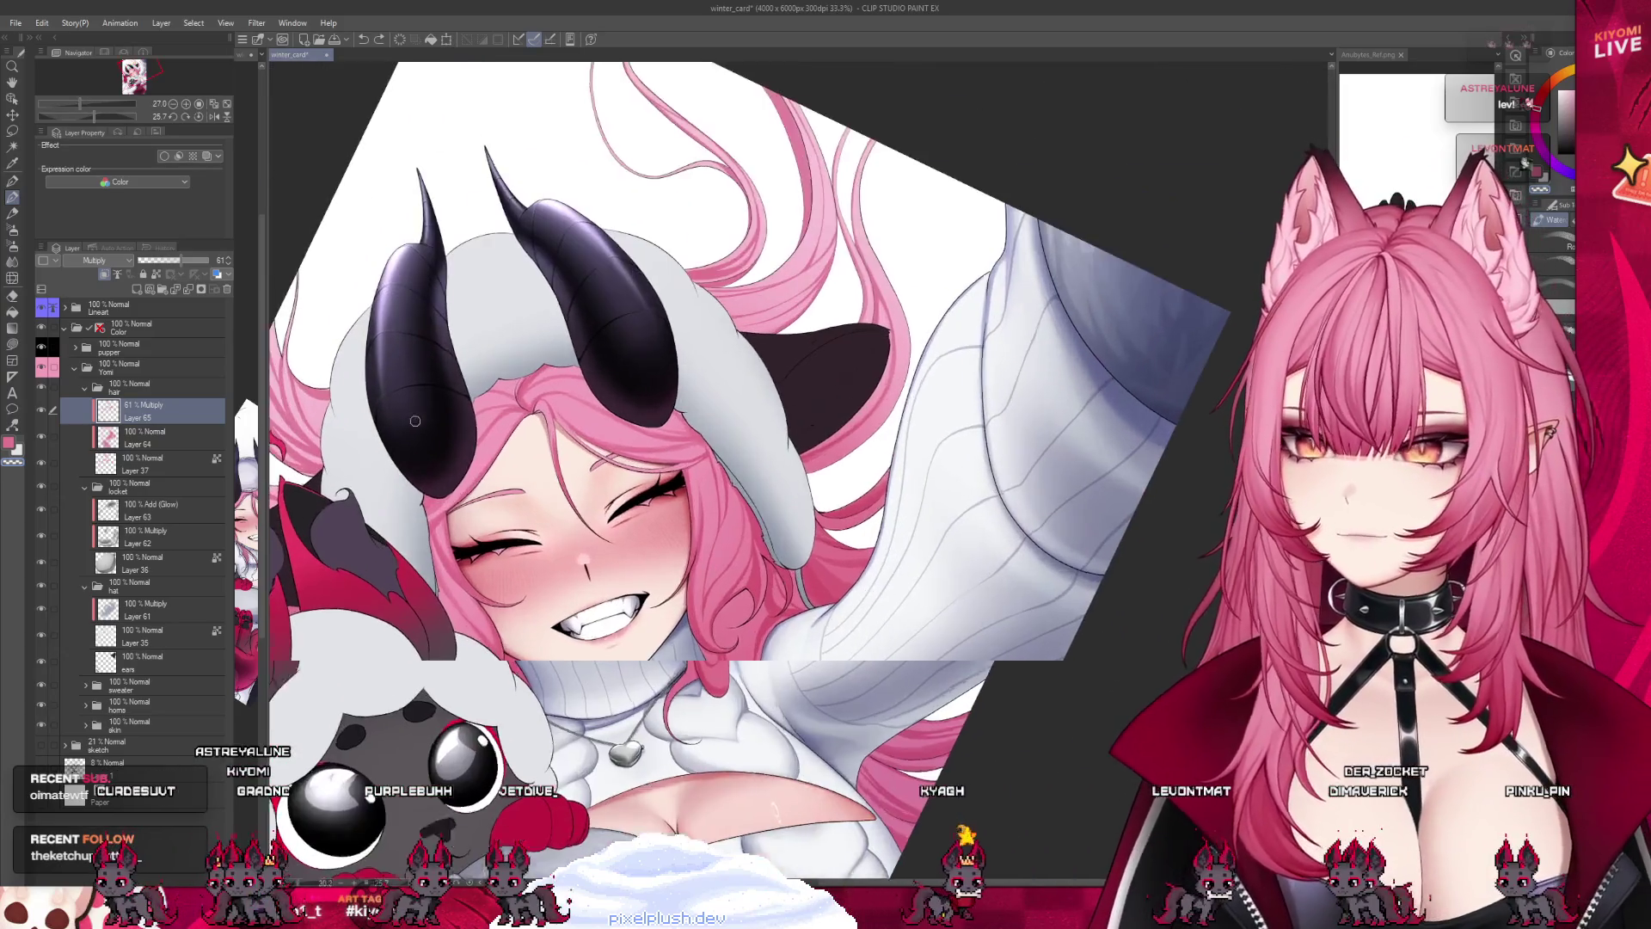
scroll(414, 421, "up", 2)
scroll(442, 443, "up", 2)
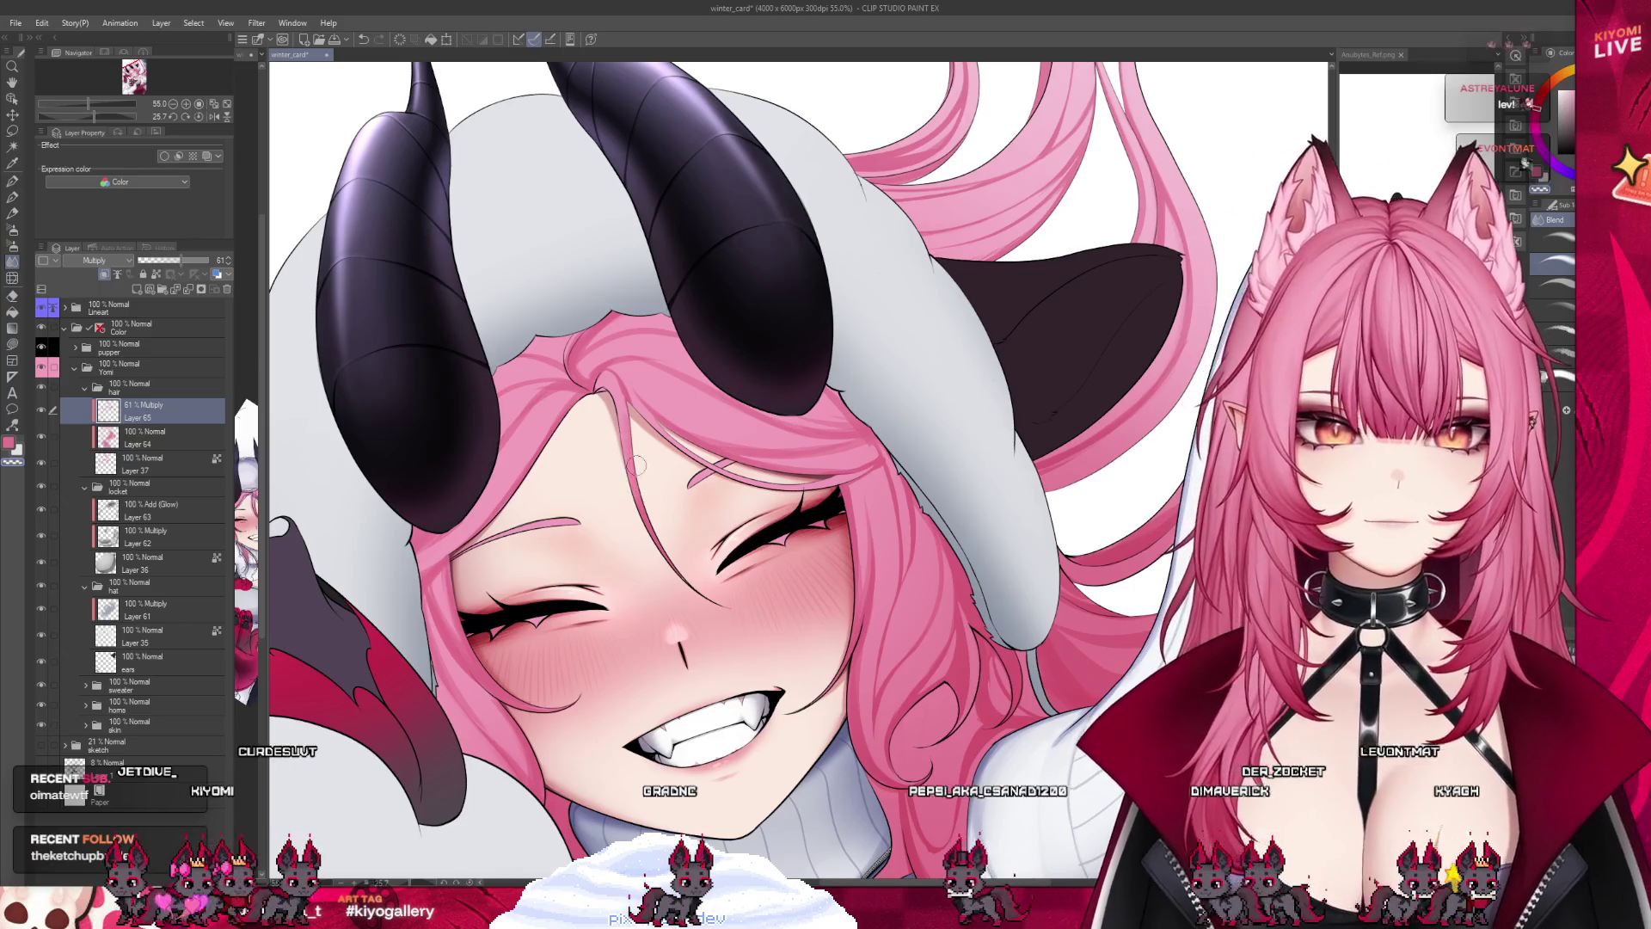
scroll(807, 520, "up", 2)
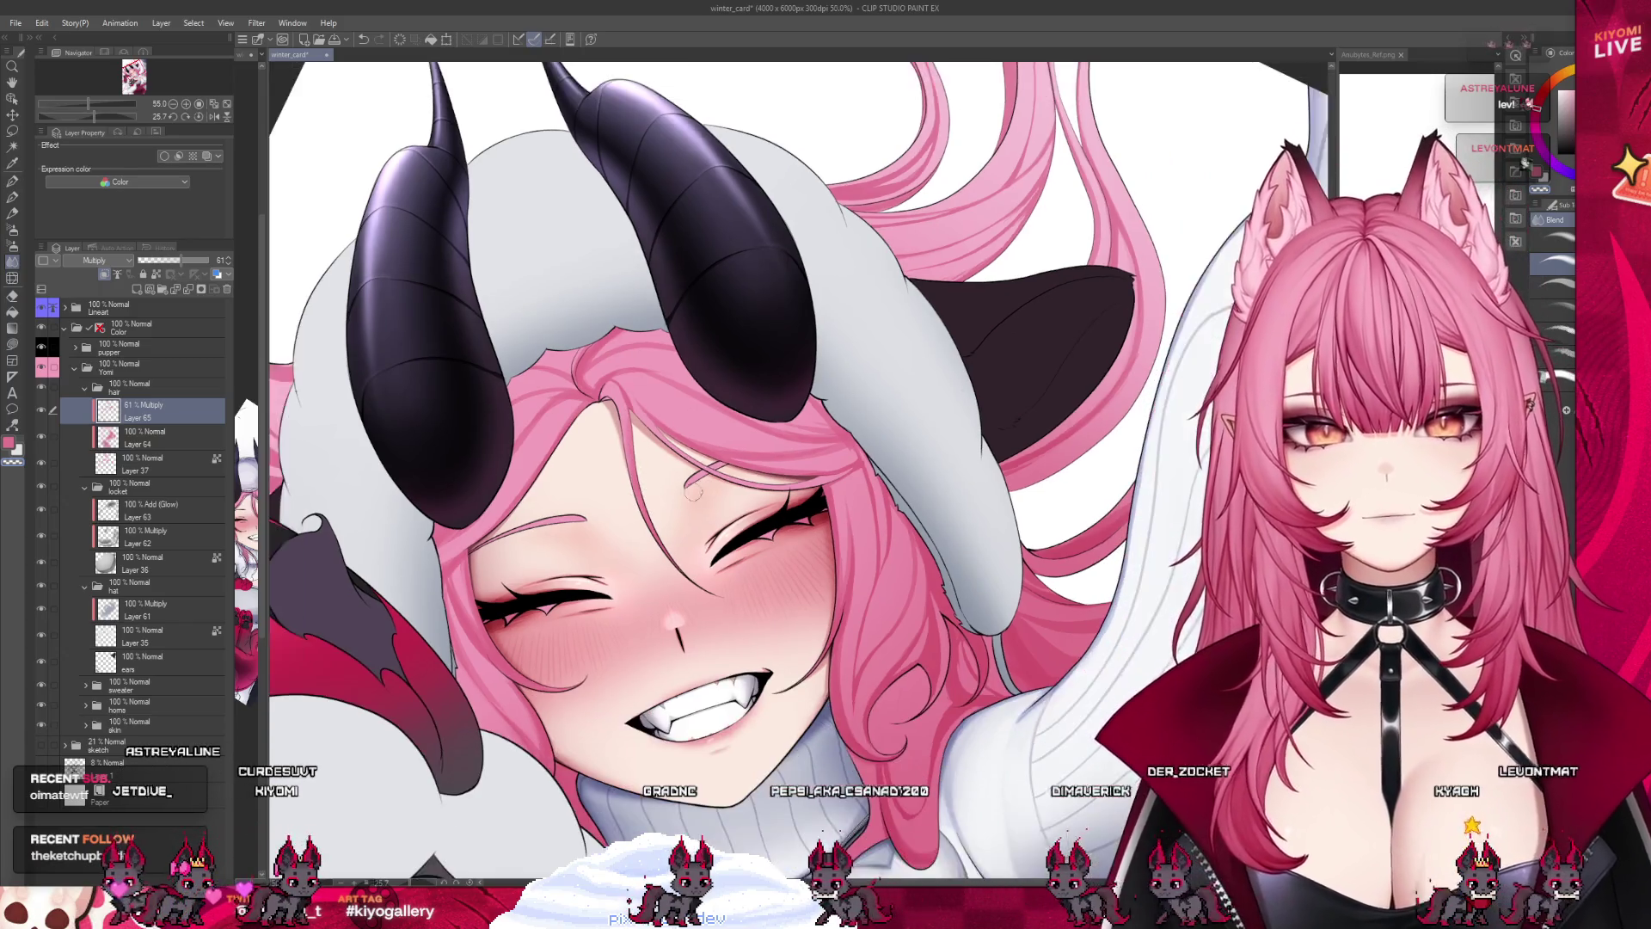
left_click(146, 465)
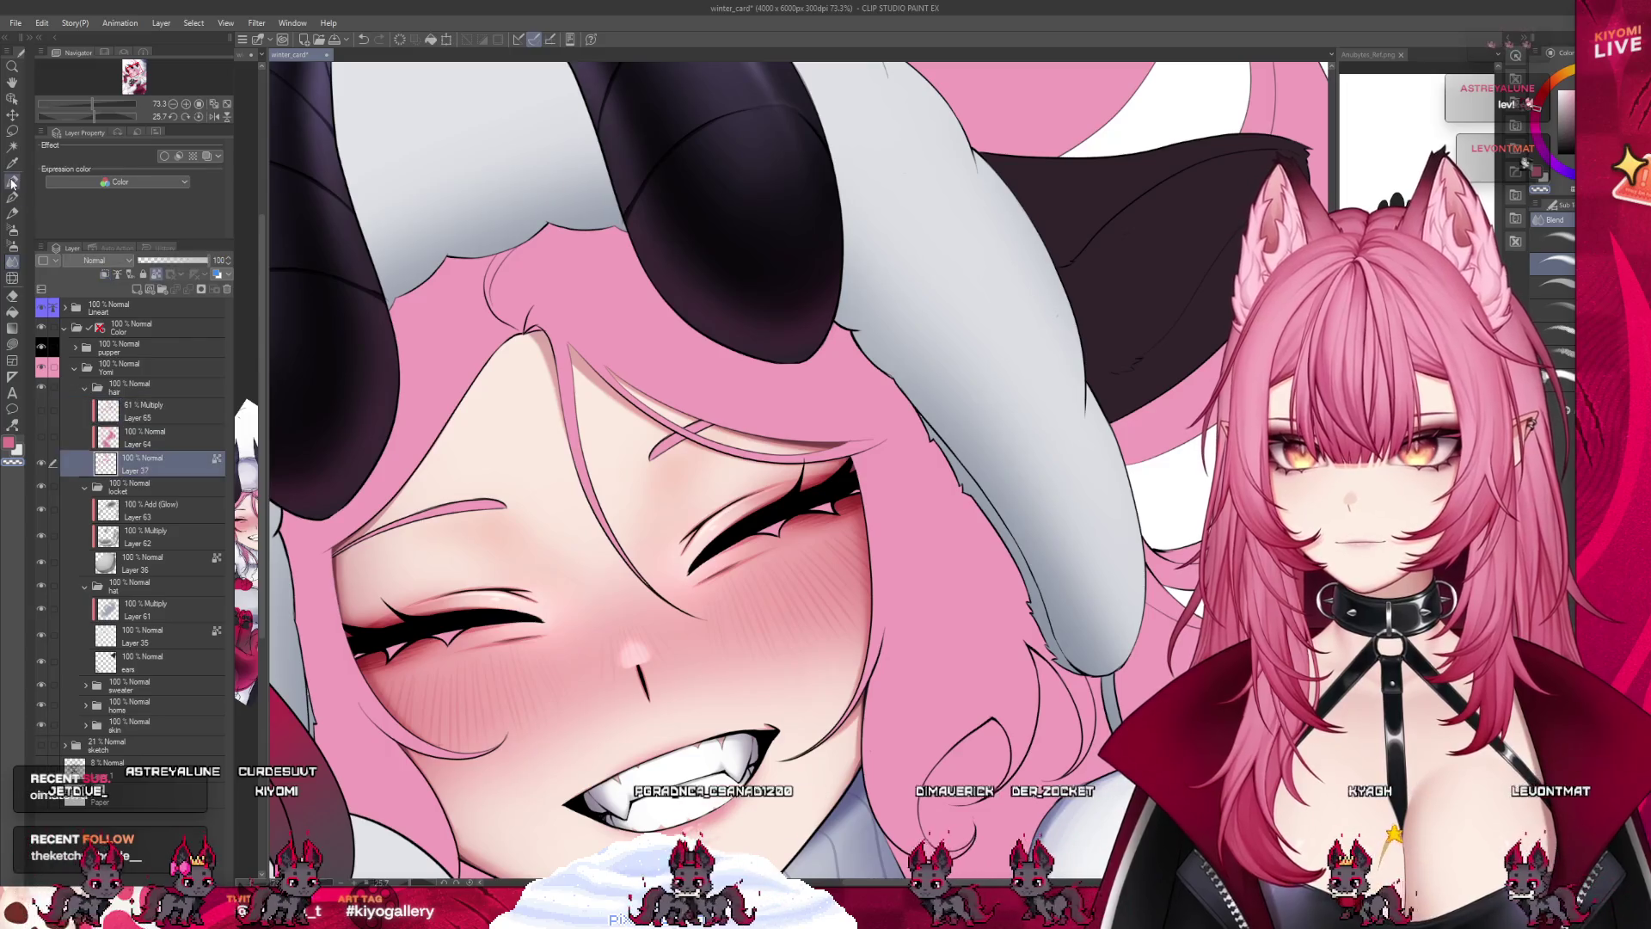
scroll(694, 491, "up", 3)
scroll(694, 491, "up", 2)
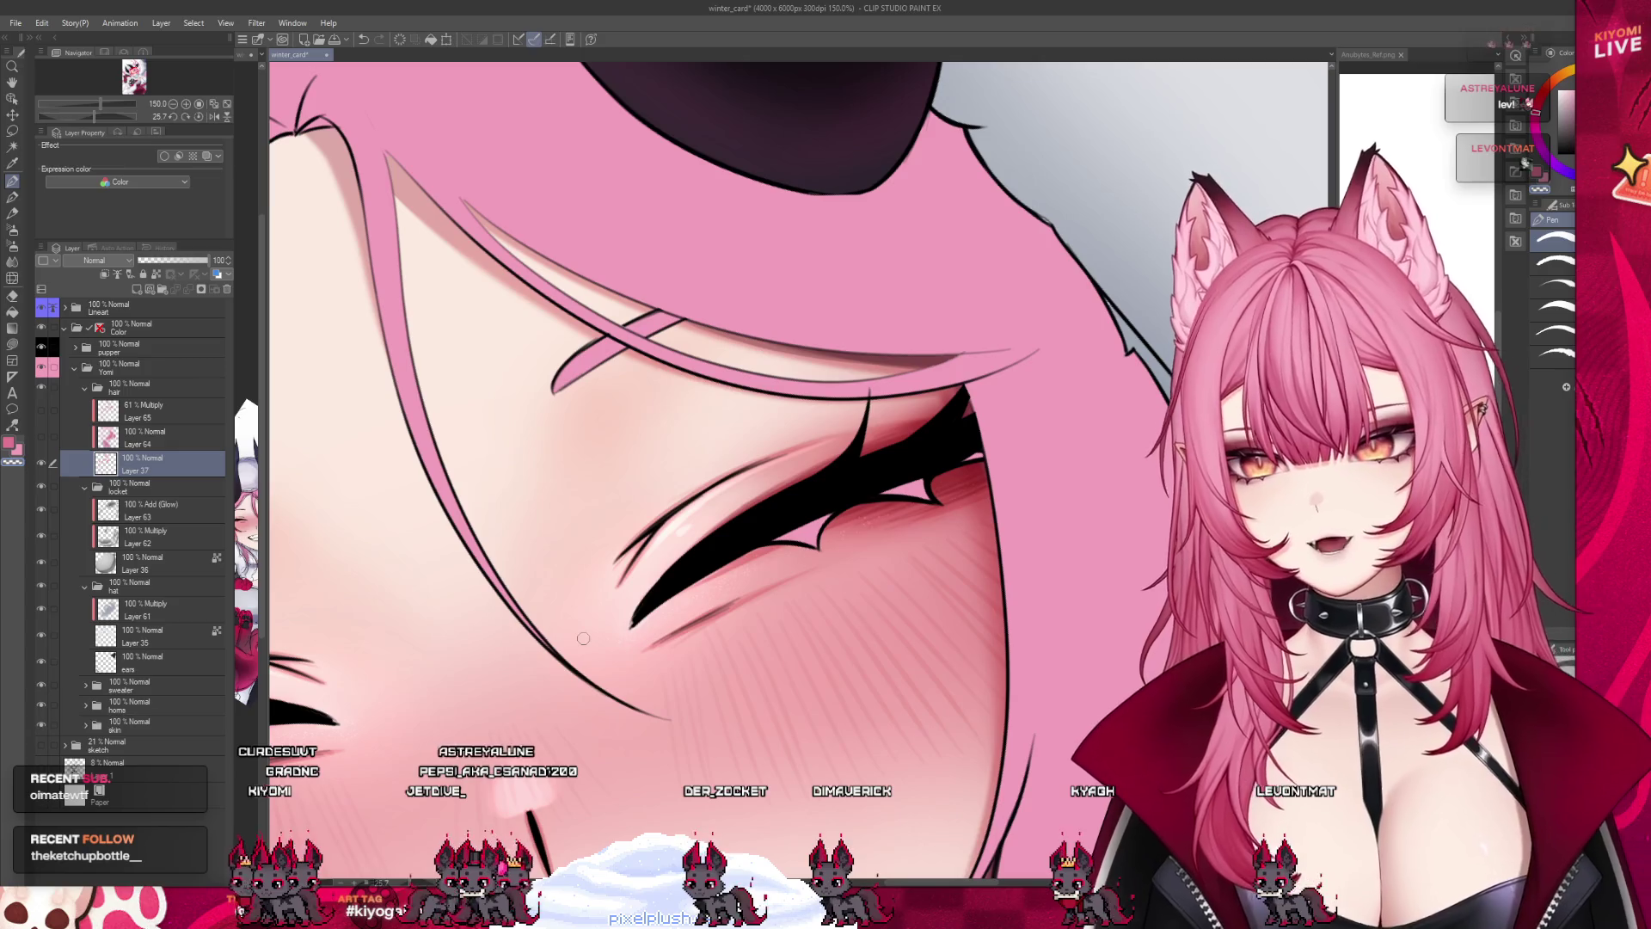
scroll(583, 638, "down", 2)
scroll(602, 482, "down", 2)
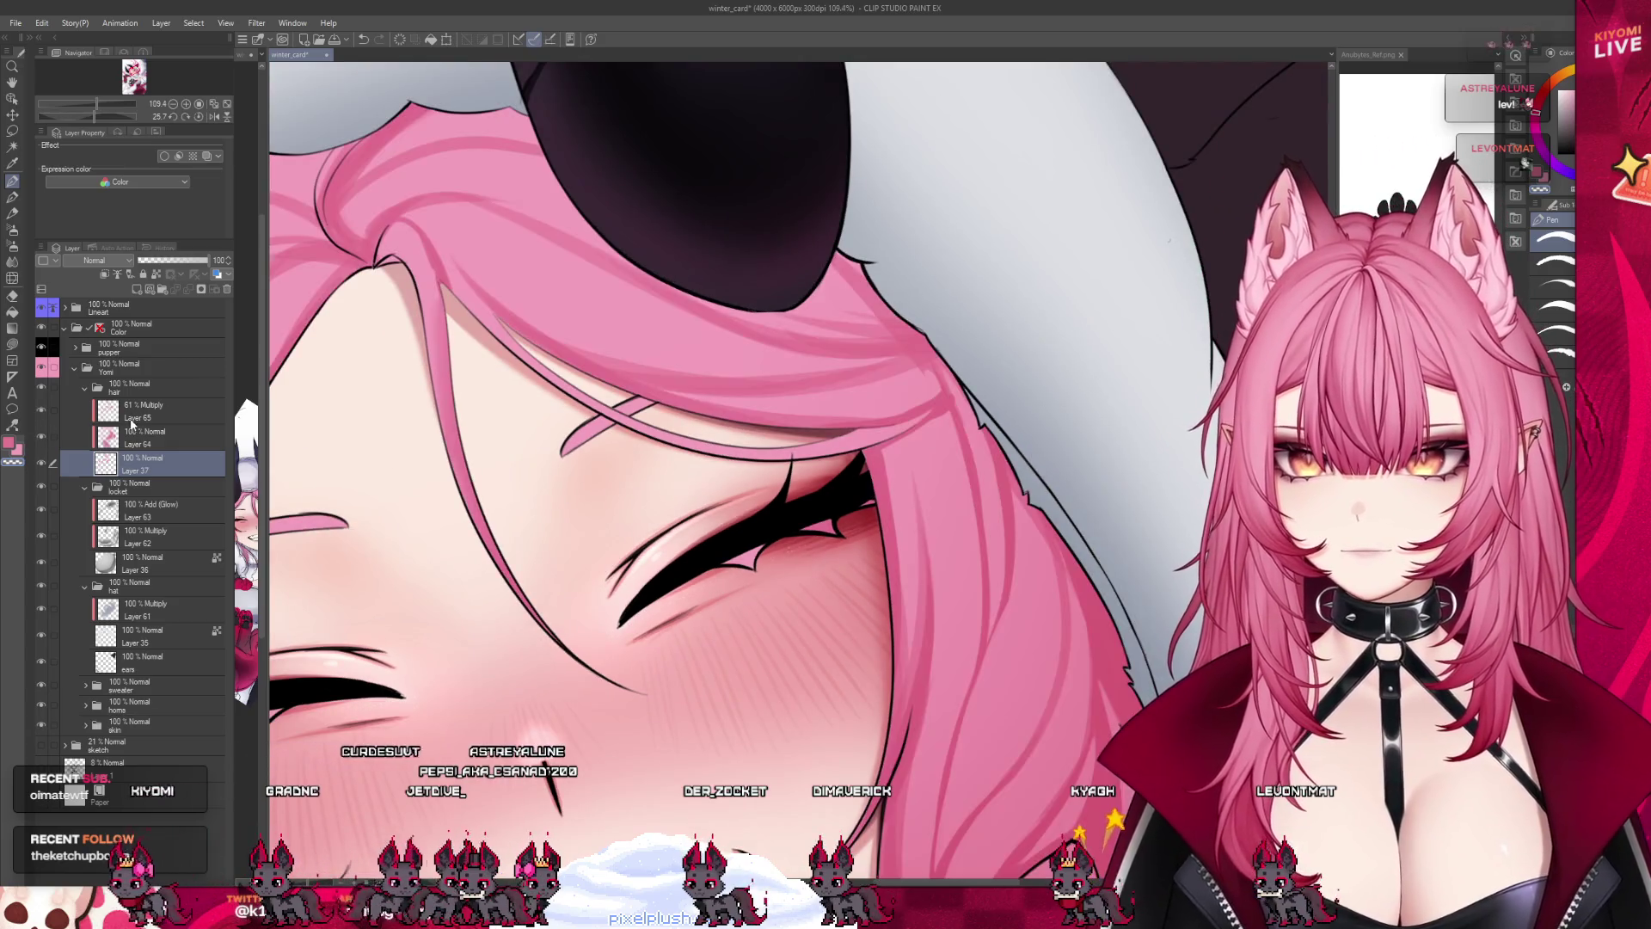
left_click(142, 411)
scroll(602, 481, "down", 4)
scroll(602, 481, "down", 3)
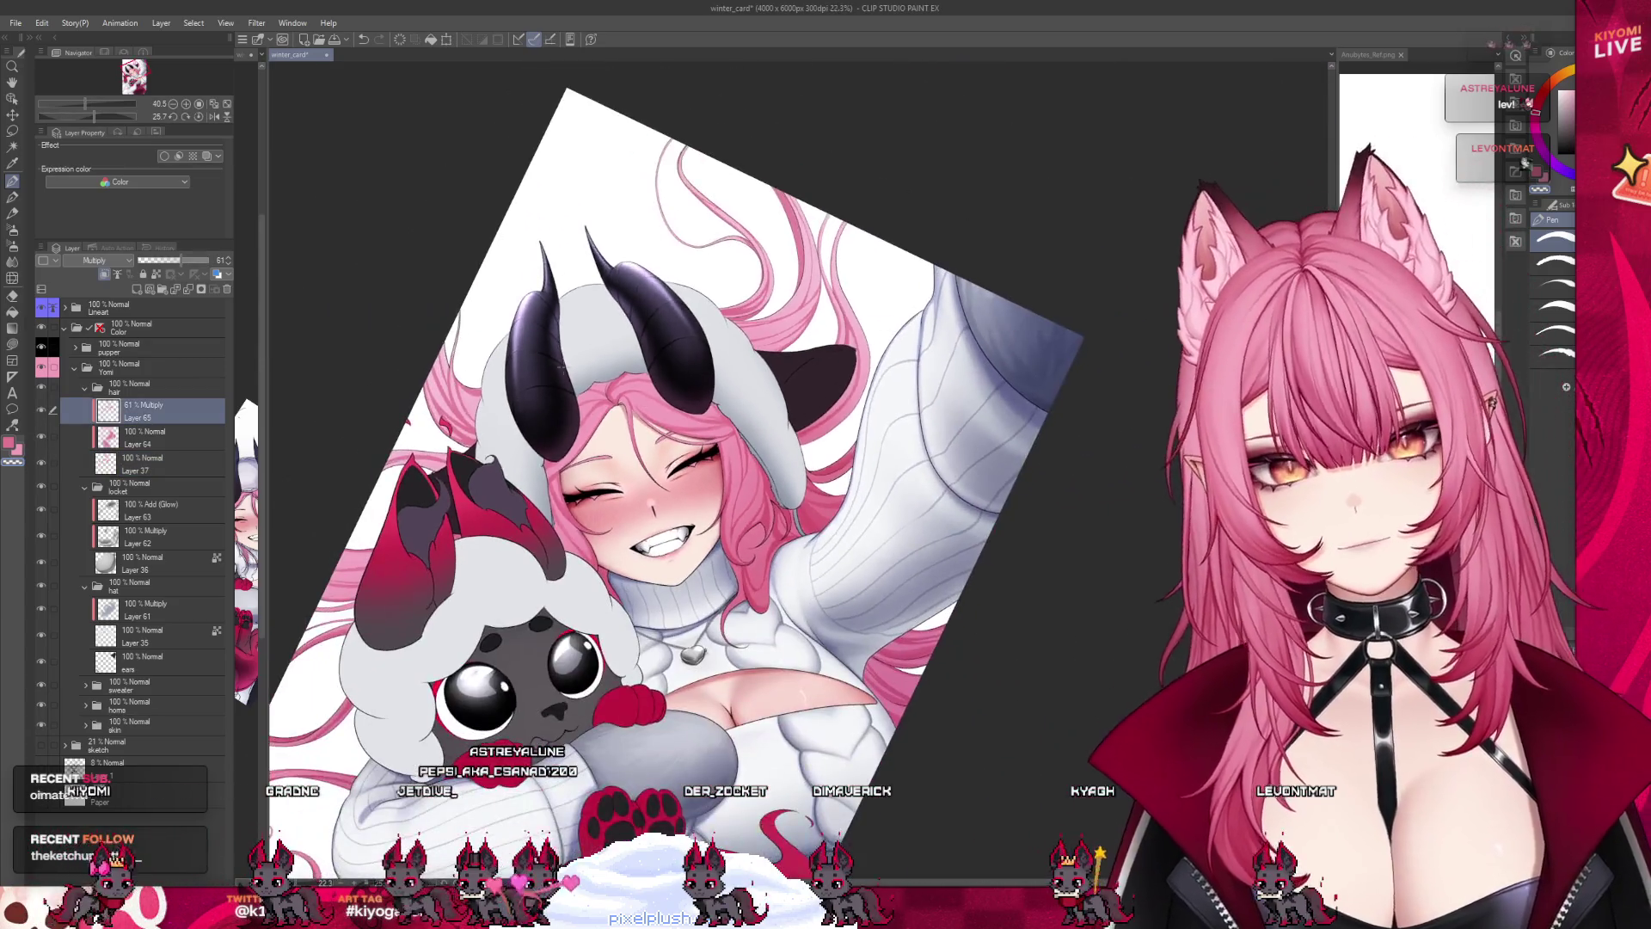
scroll(694, 438, "up", 1)
scroll(694, 438, "up", 1)
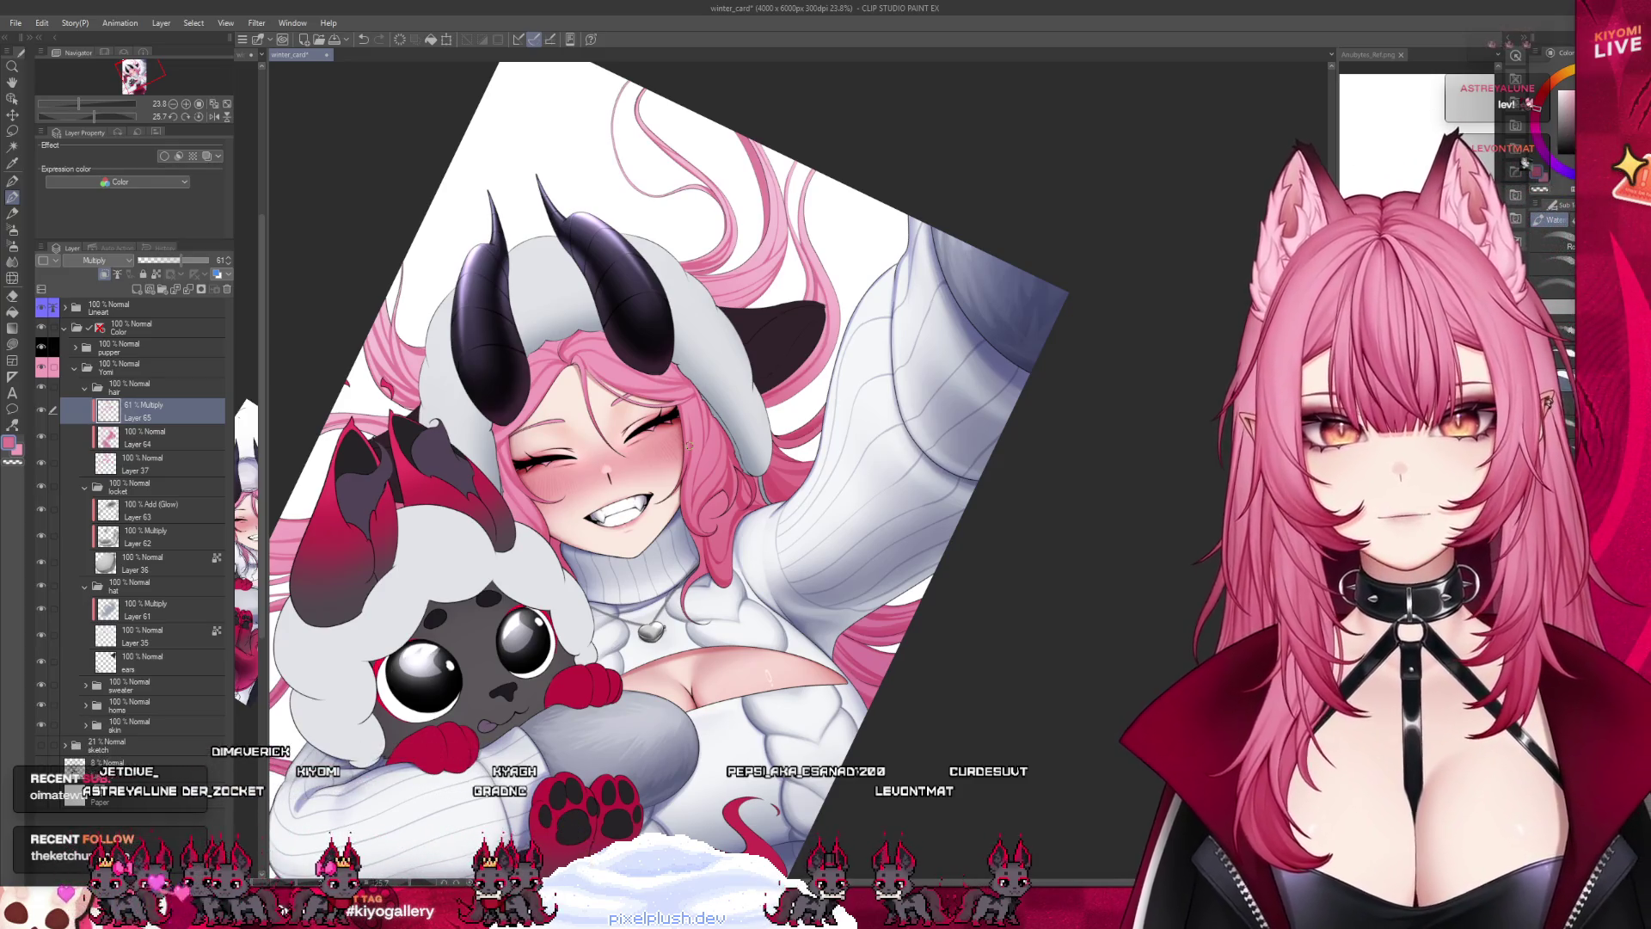
scroll(746, 401, "down", 2)
scroll(602, 412, "down", 1)
scroll(584, 430, "up", 1)
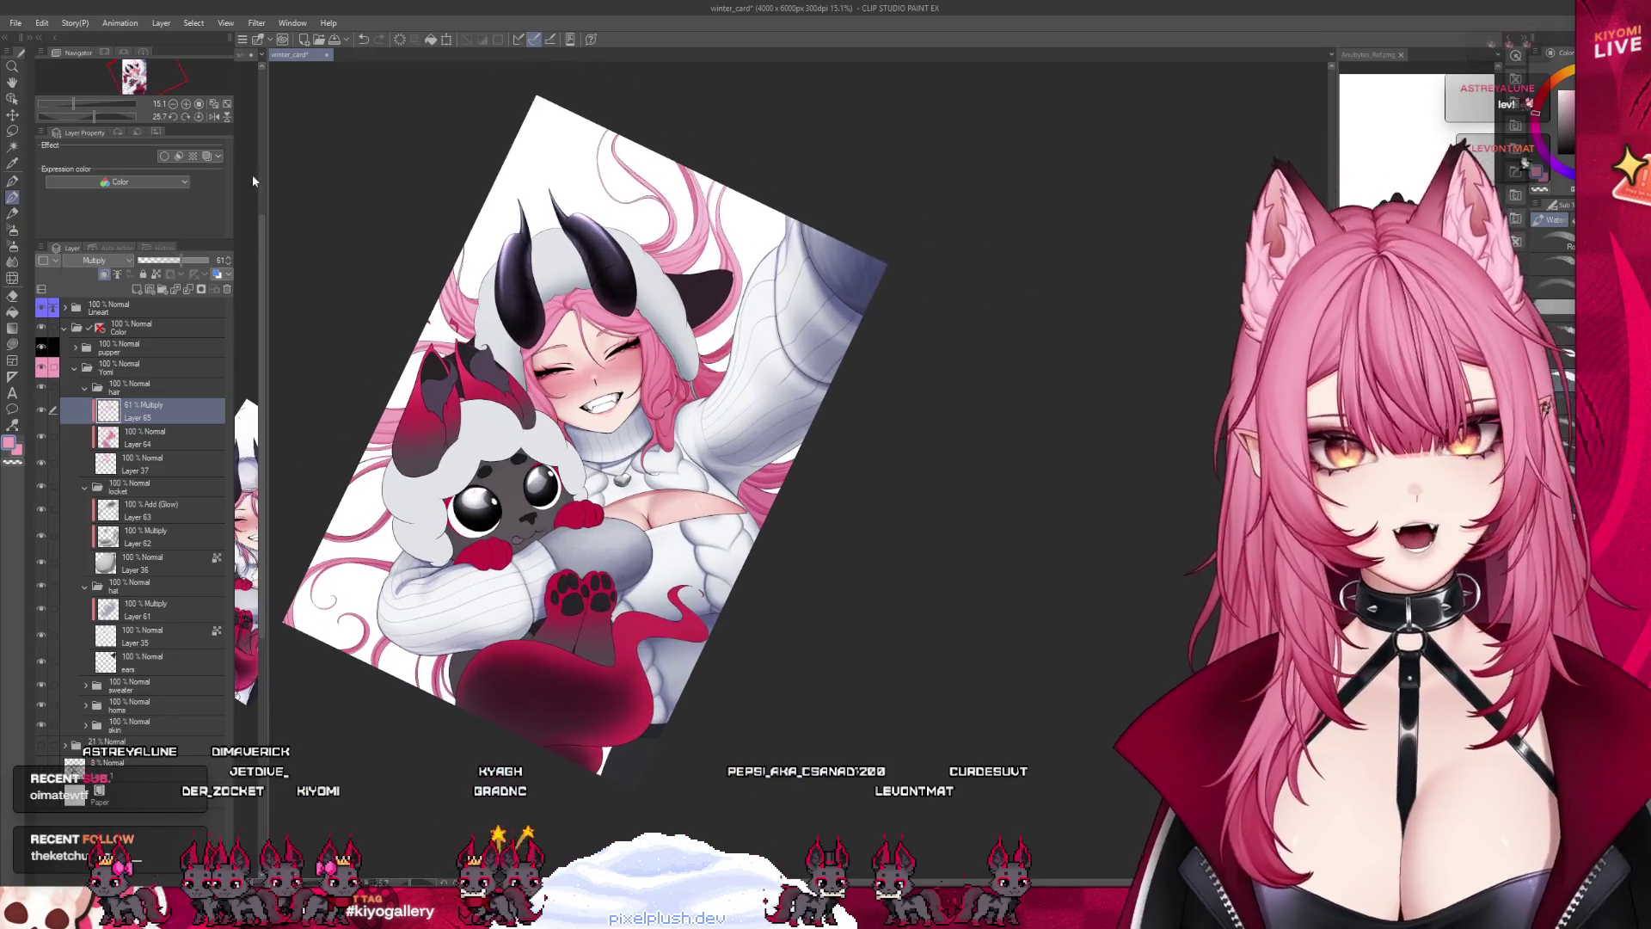
left_click(200, 262)
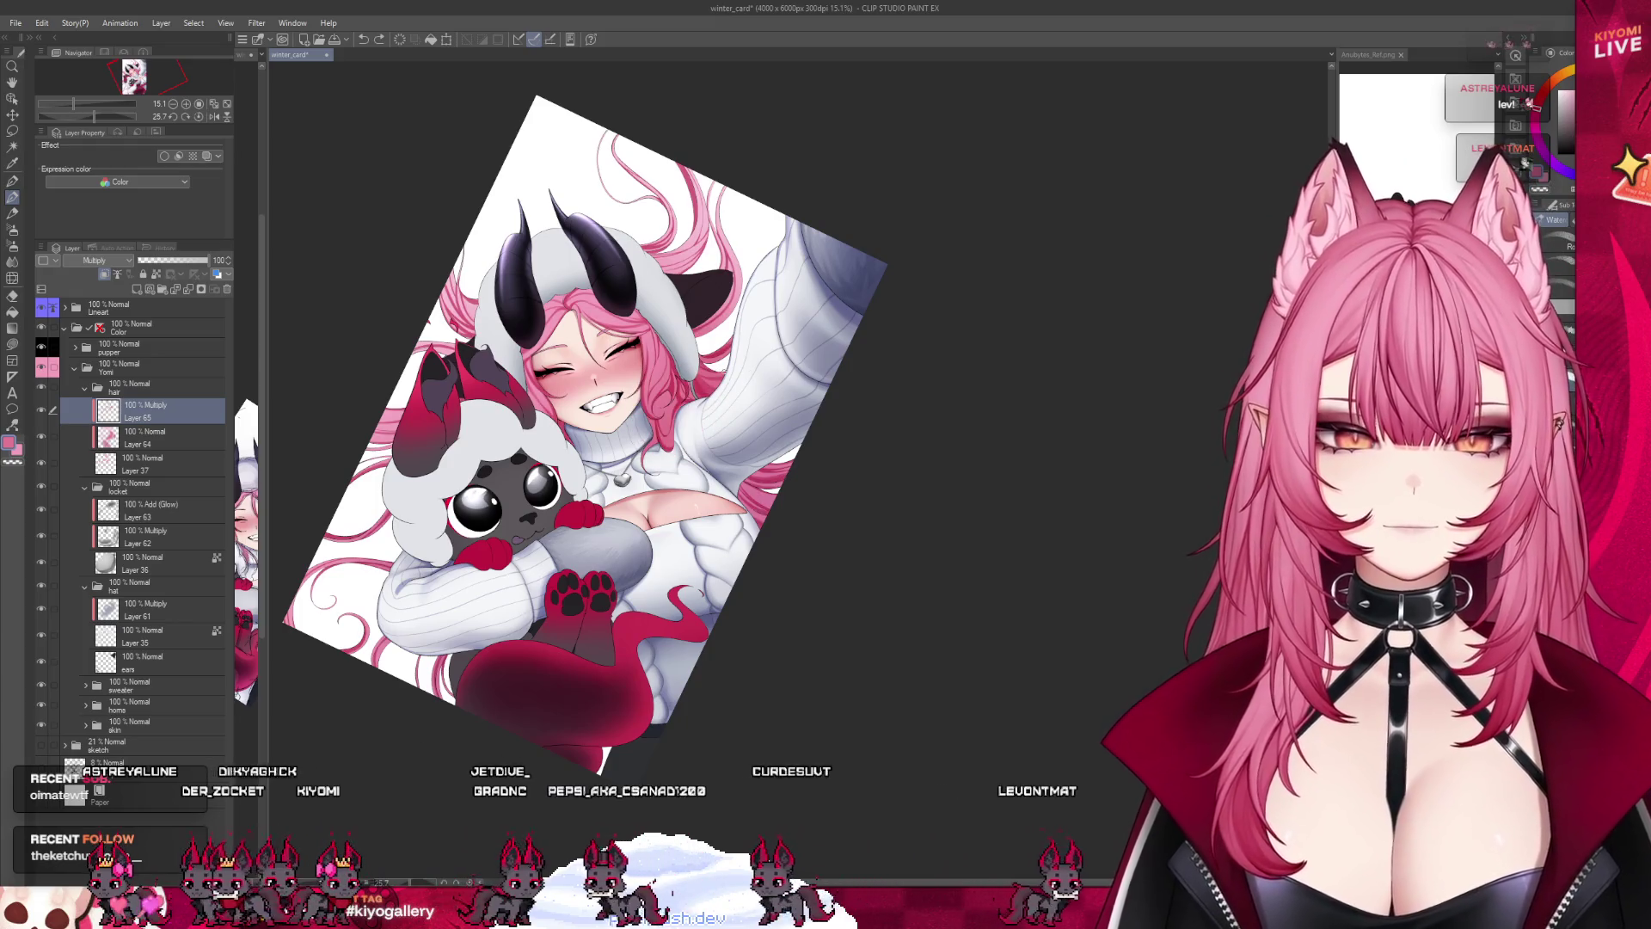
key("ctrl+z")
scroll(381, 421, "up", 2)
scroll(580, 244, "up", 2)
scroll(602, 244, "up", 2)
scroll(643, 242, "up", 1)
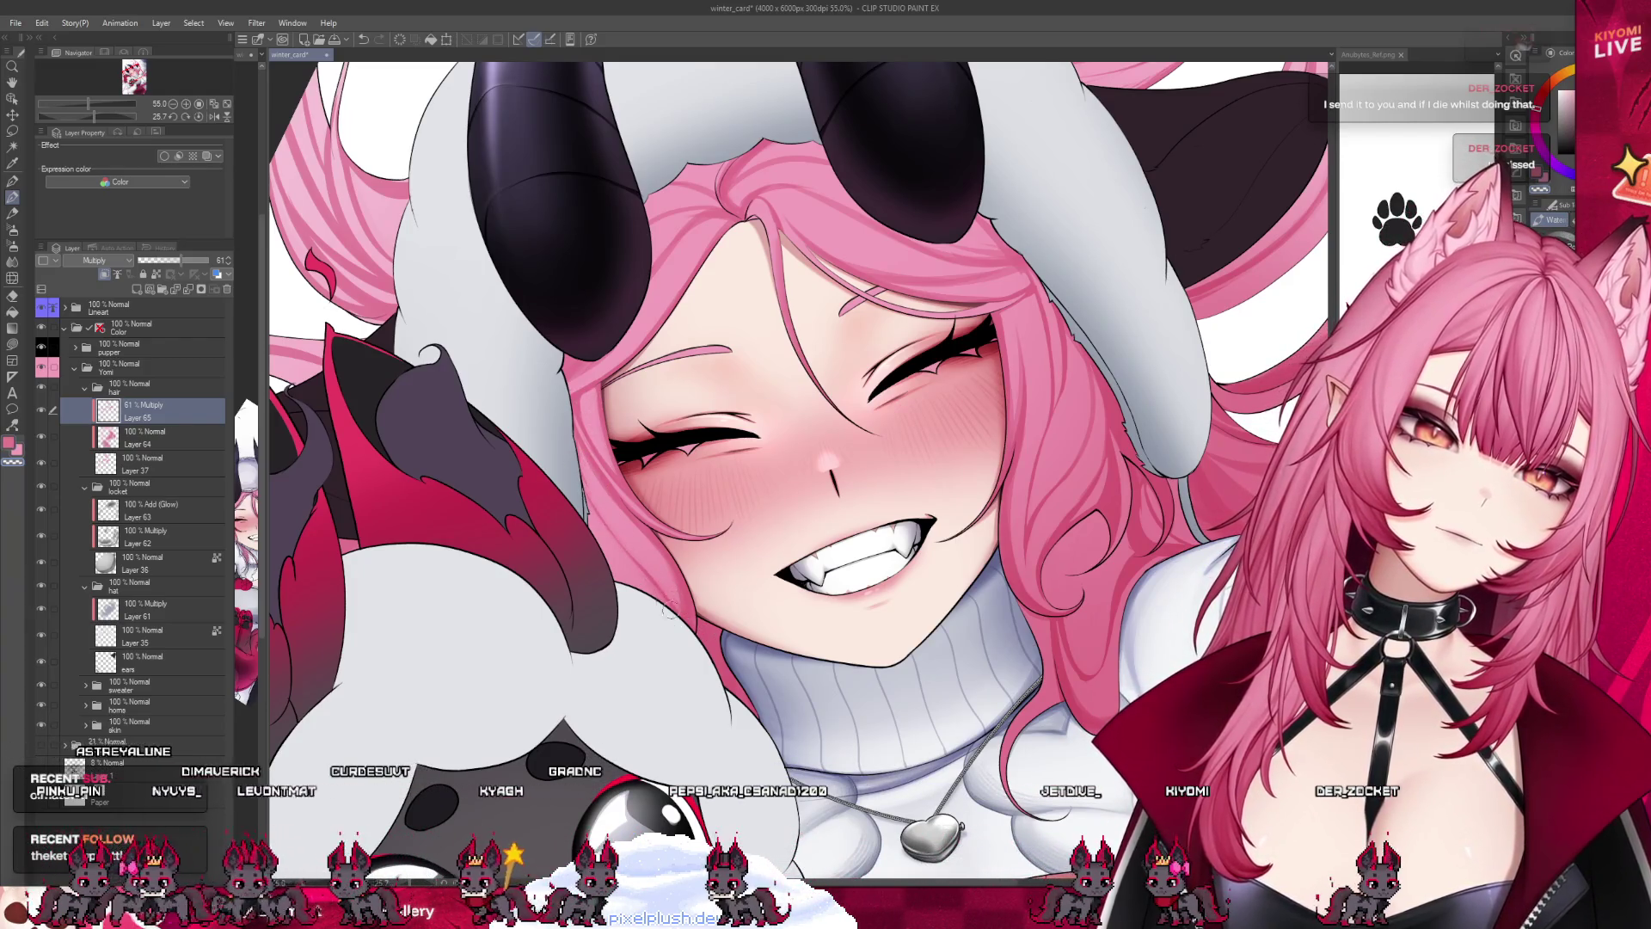
scroll(685, 535, "down", 2)
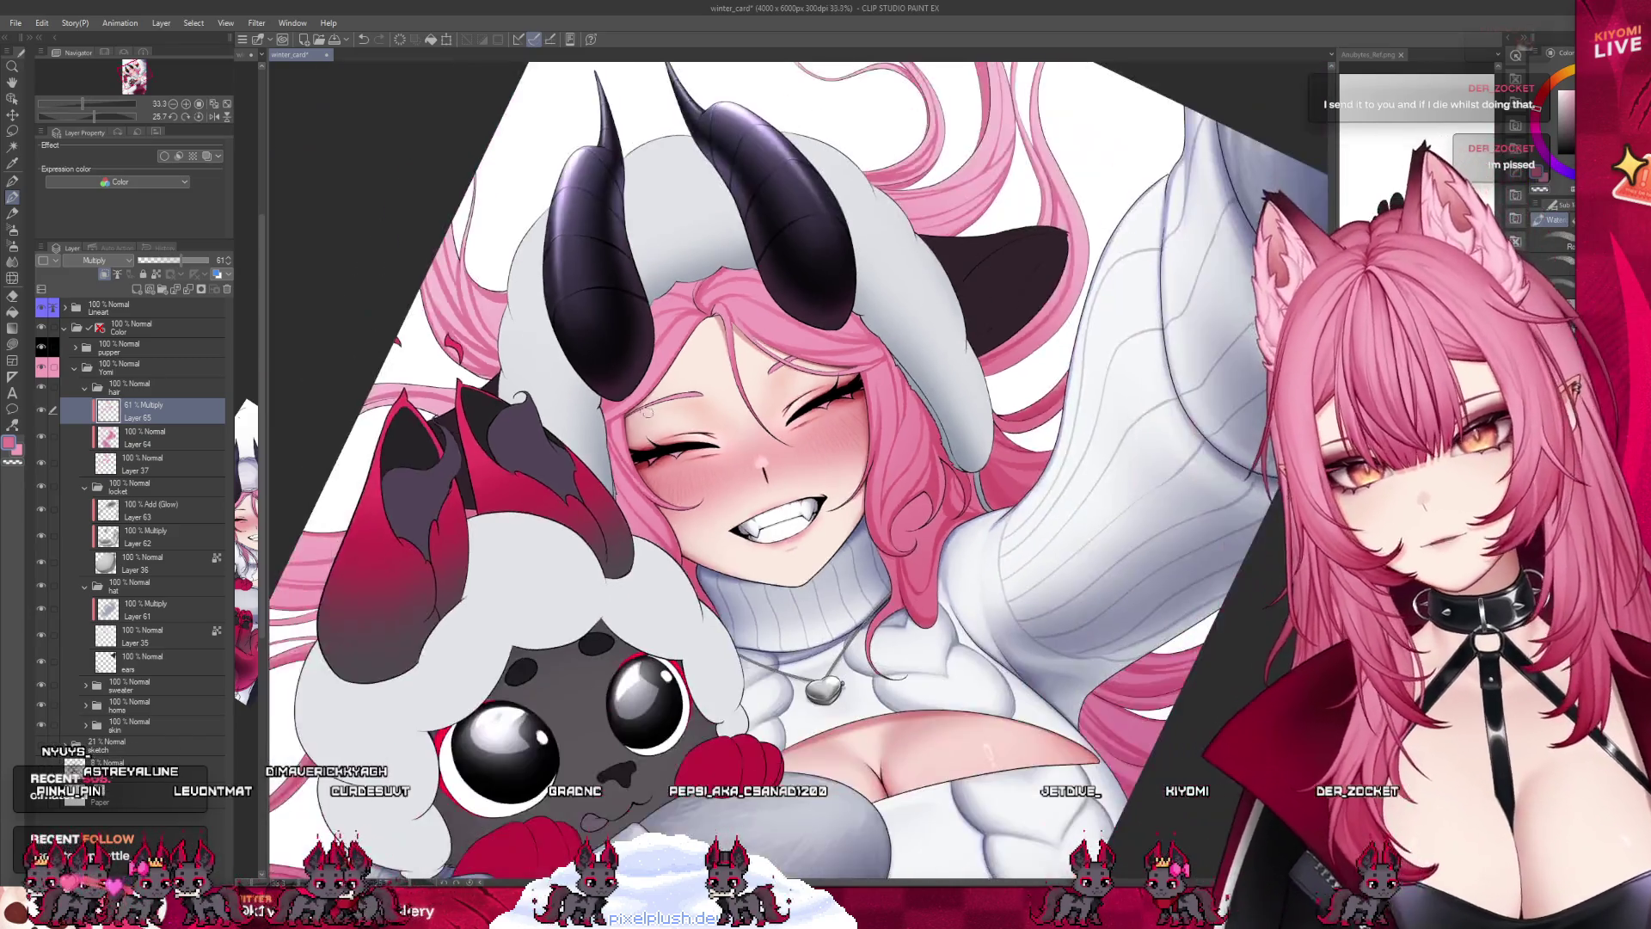
scroll(739, 473, "down", 2)
scroll(800, 412, "up", 1)
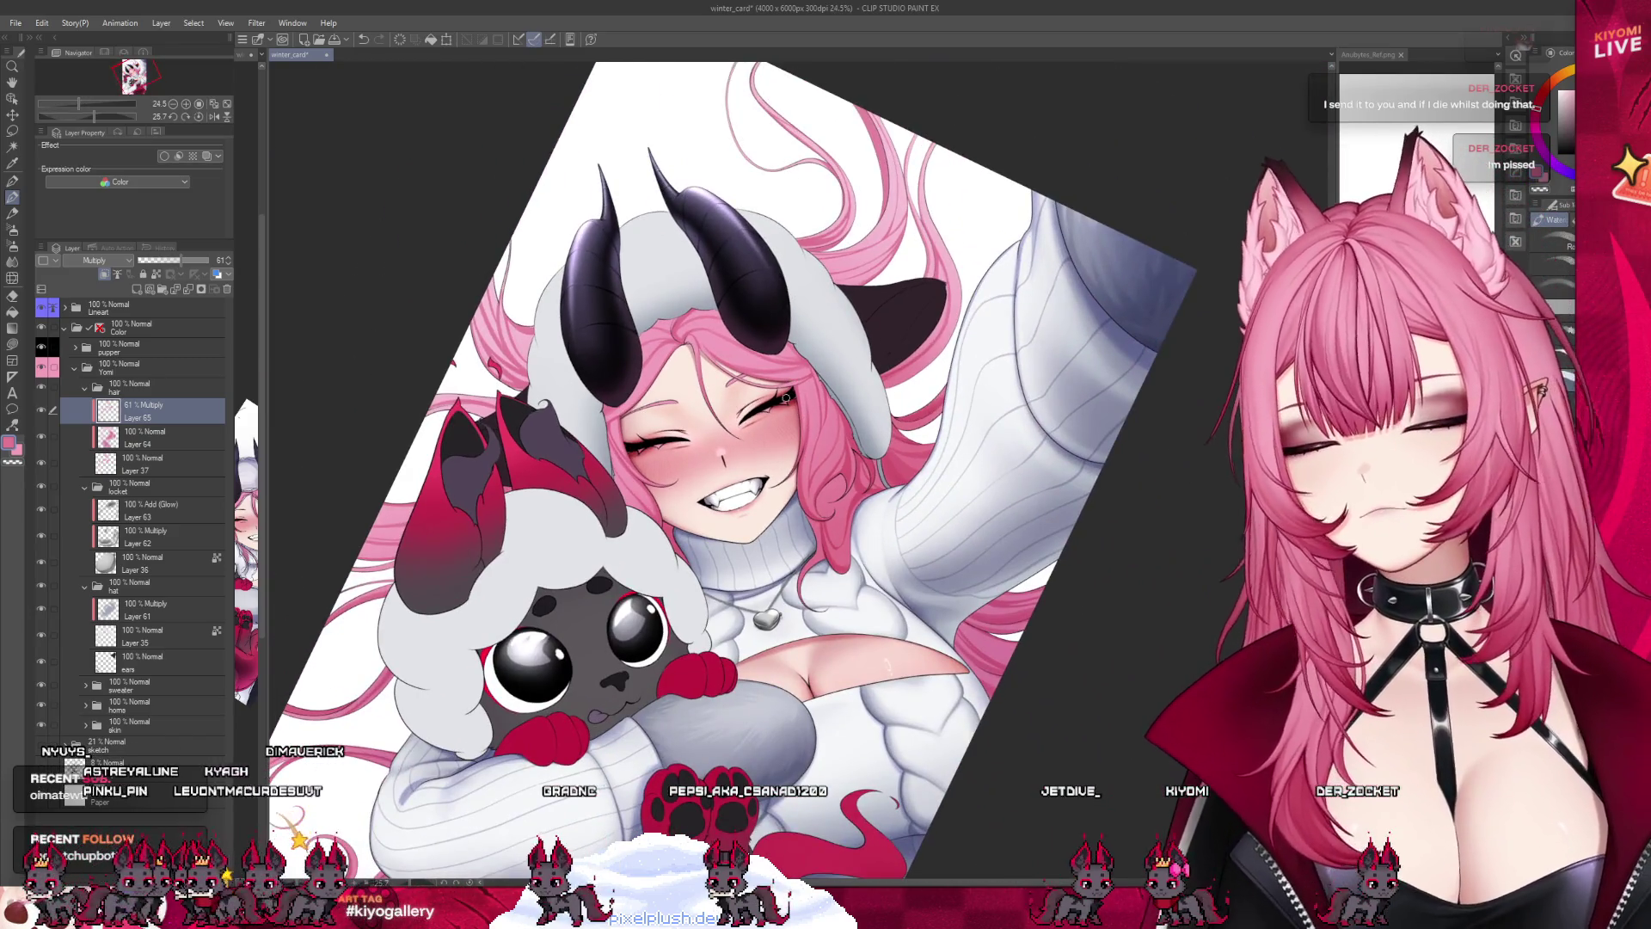
scroll(794, 424, "up", 1)
scroll(793, 424, "up", 2)
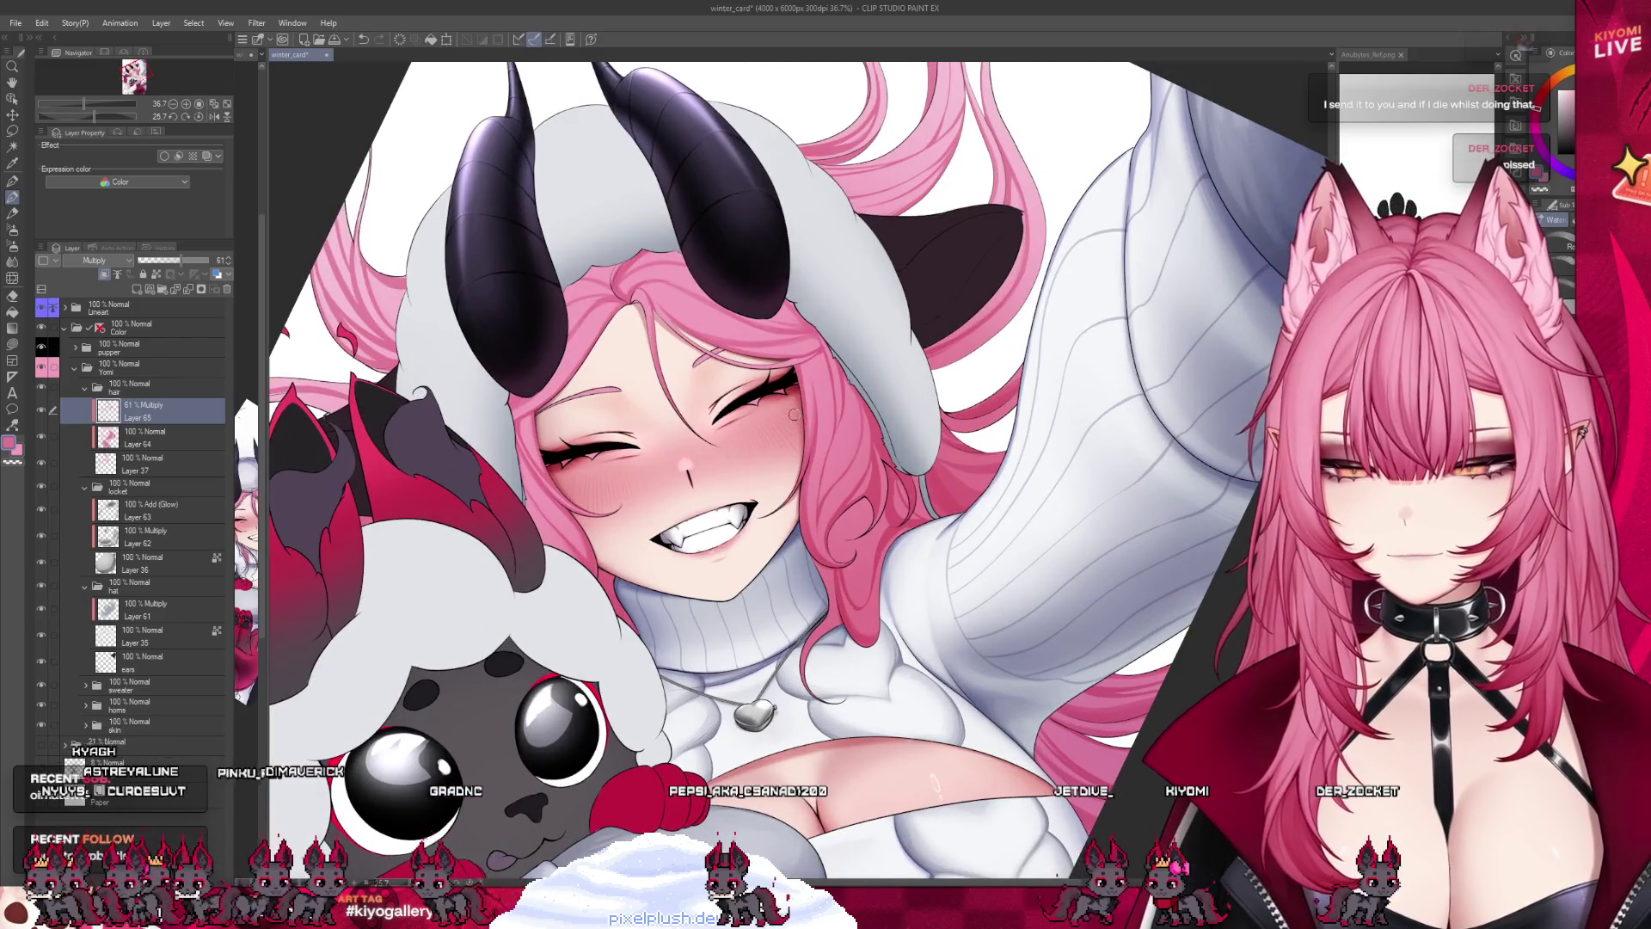
scroll(794, 414, "up", 1)
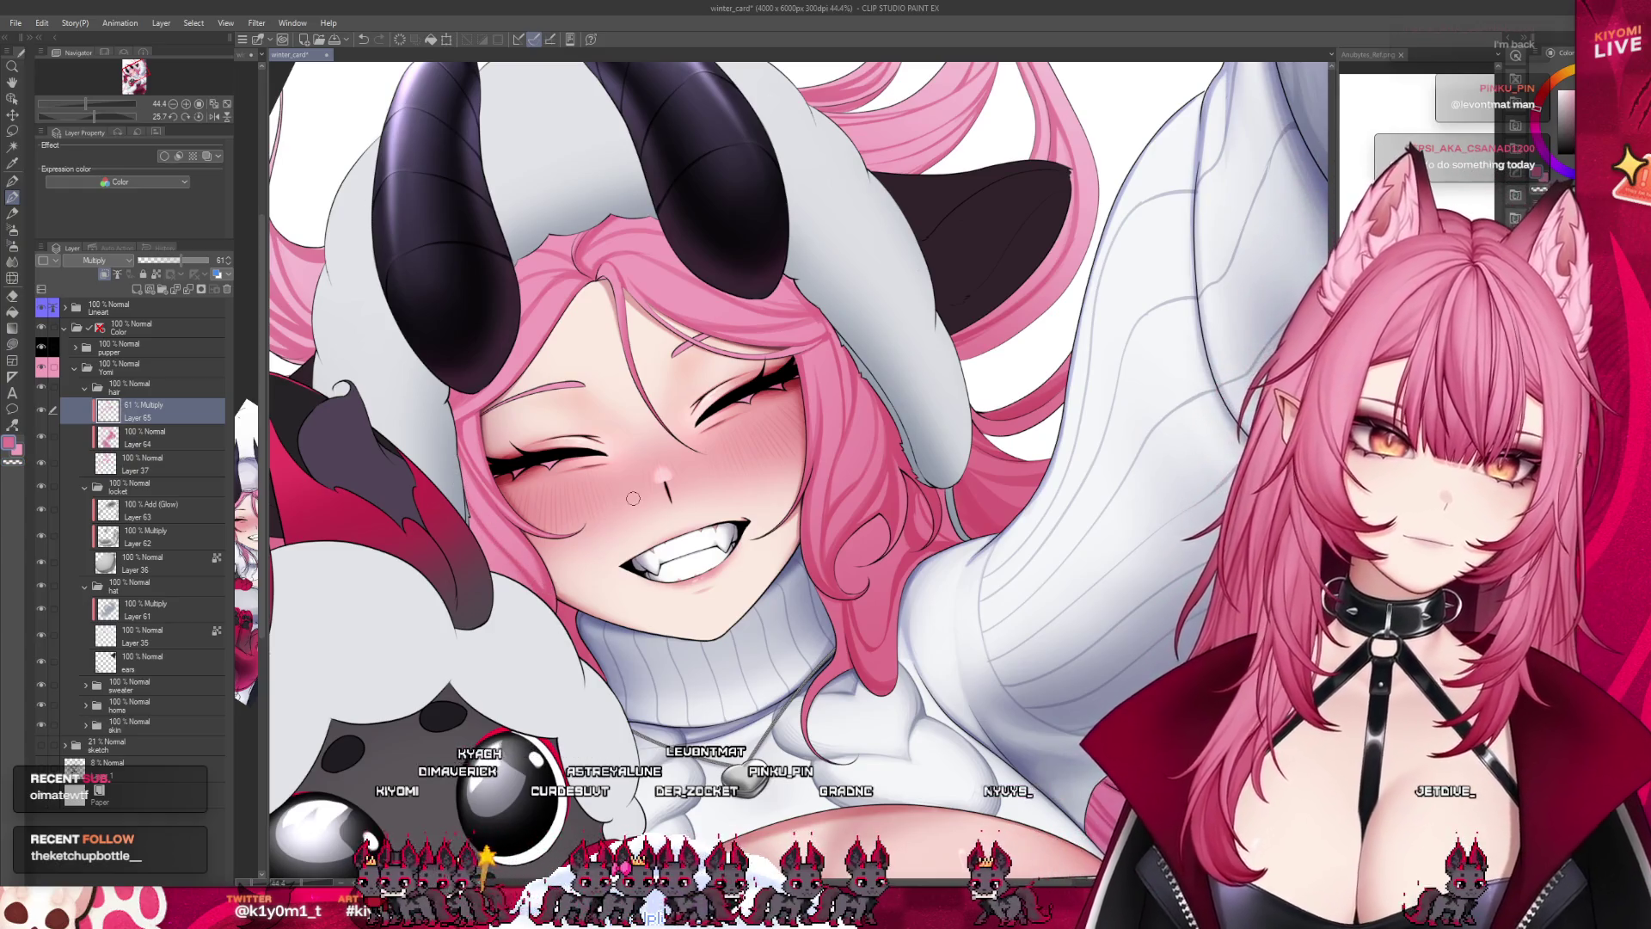
Review the artwork at different zooms, then create a new 4000 × 6000 px, 300 dpi Illustration canvas.
scroll(599, 538, "down", 2)
scroll(599, 539, "down", 2)
scroll(599, 538, "down", 1)
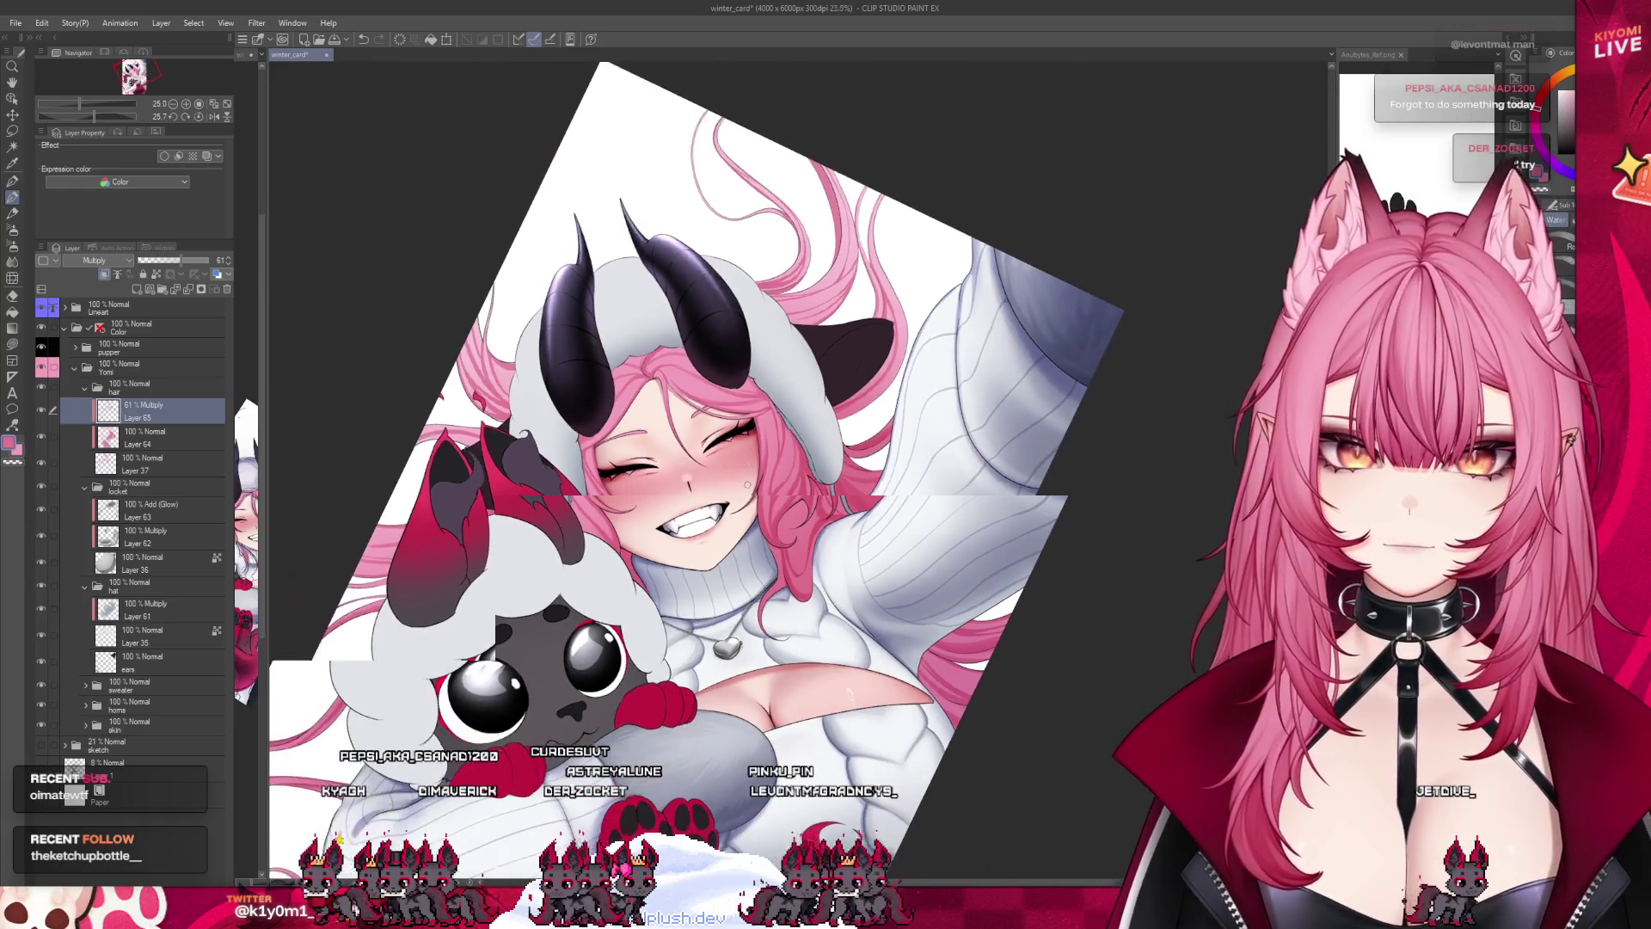
scroll(746, 485, "up", 2)
scroll(662, 546, "up", 1)
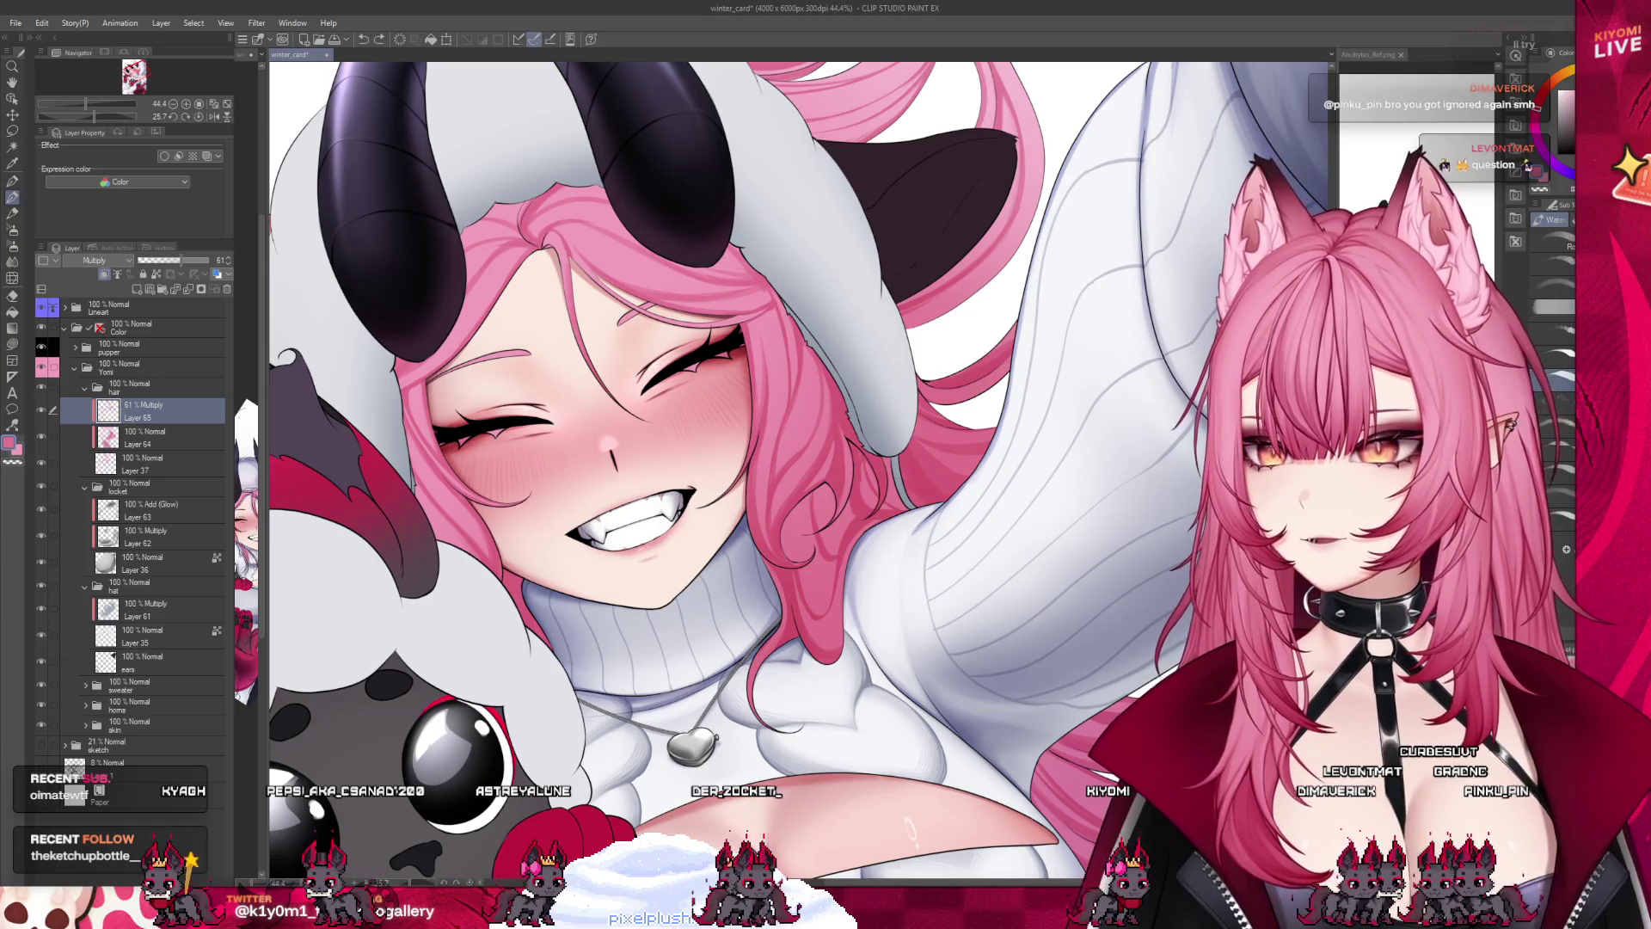
scroll(672, 462, "down", 3)
scroll(673, 462, "down", 2)
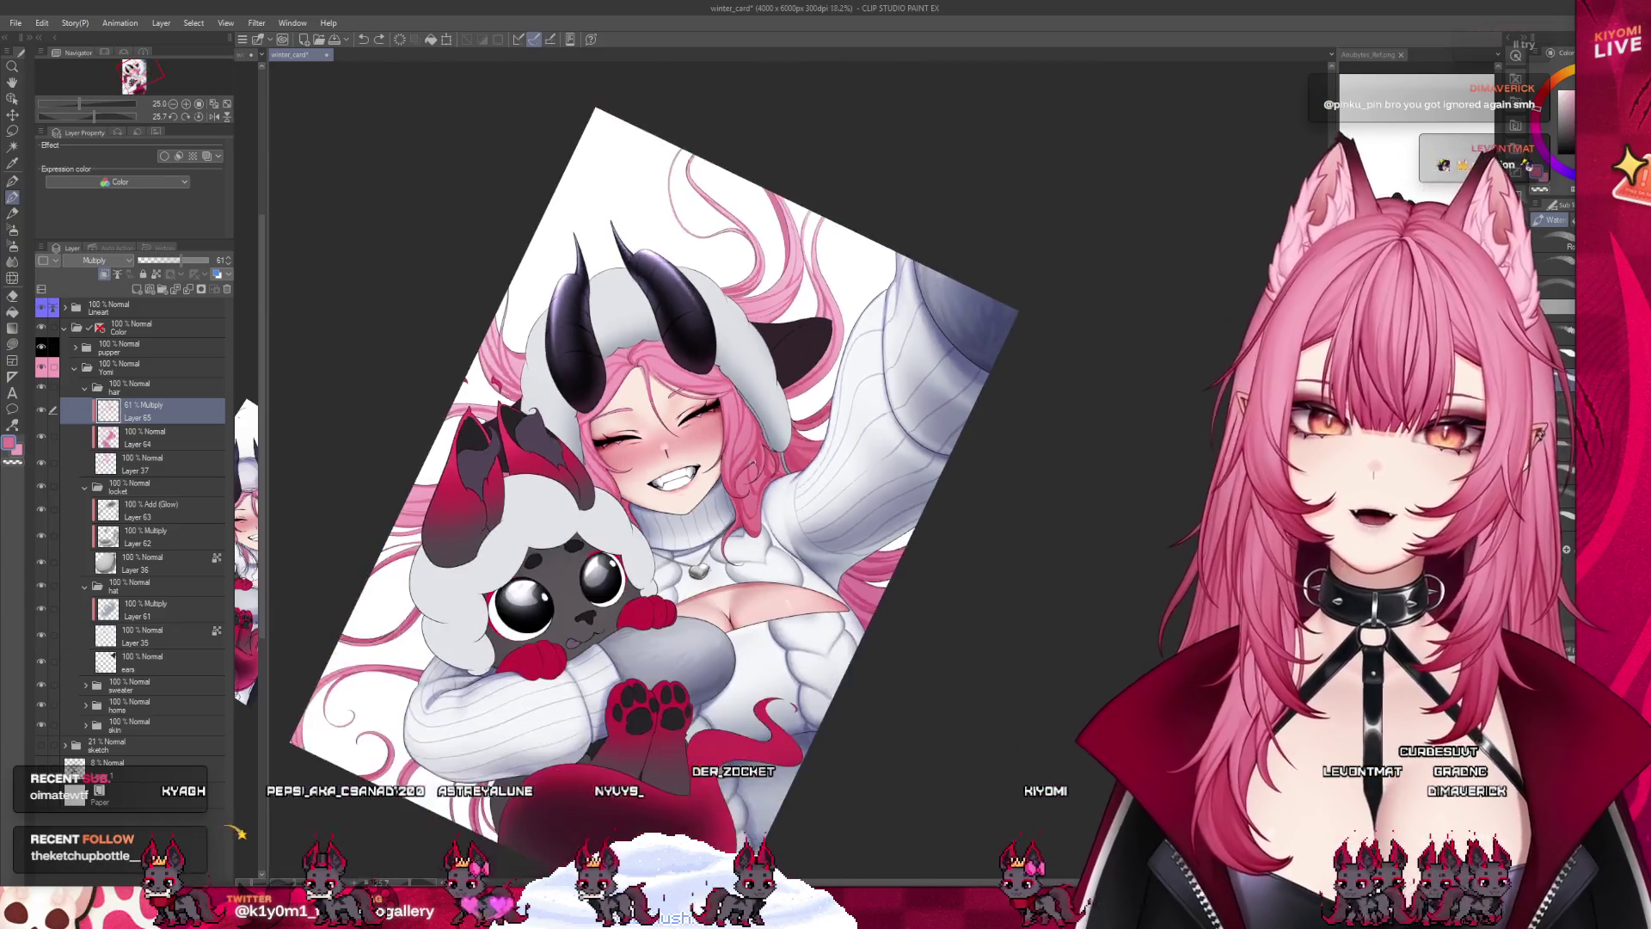
scroll(672, 462, "up", 1)
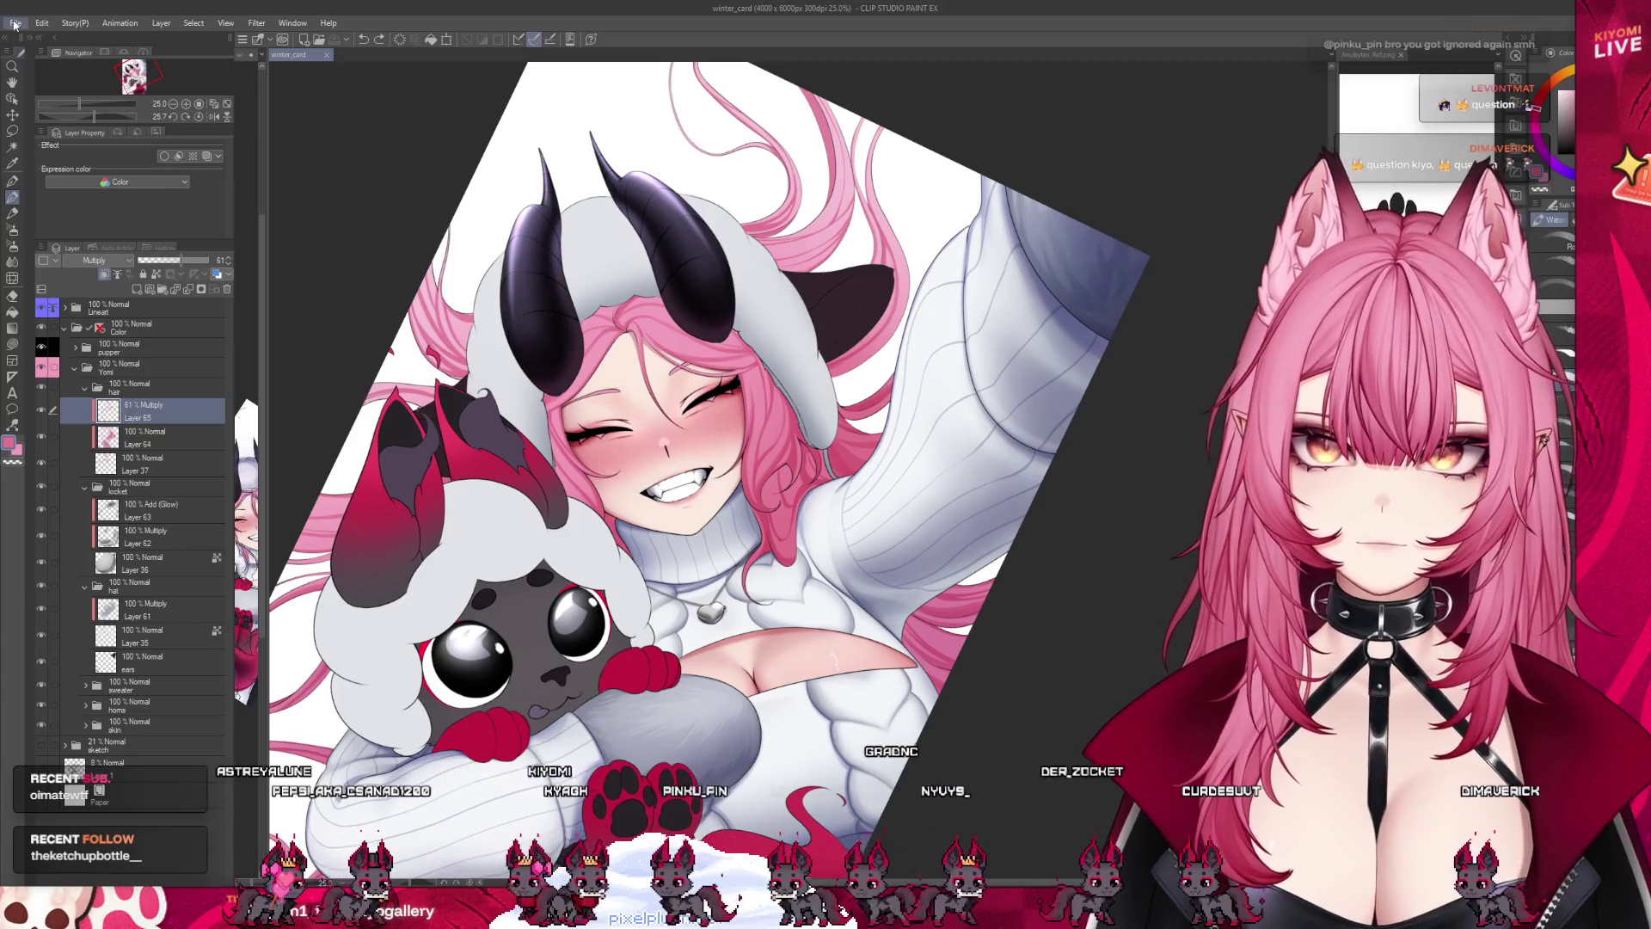
key("ctrl+n")
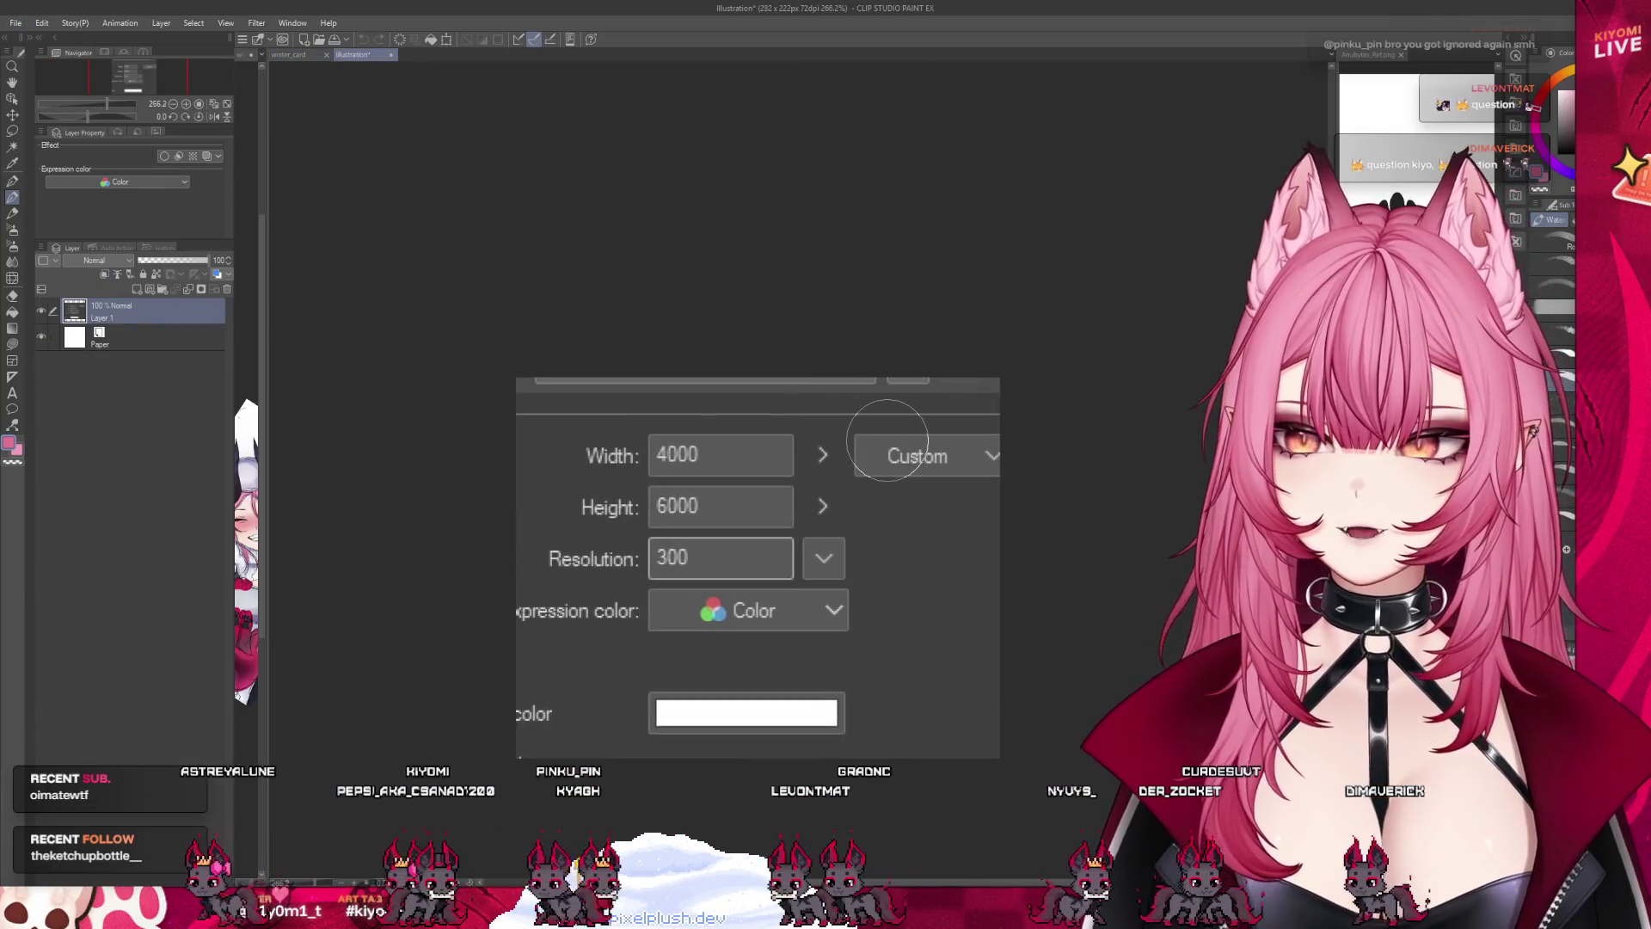
Pen-annotate the canvas settings screenshot, underlining the 300 resolution and circling Color expression, undoing the 150 note.
key("p")
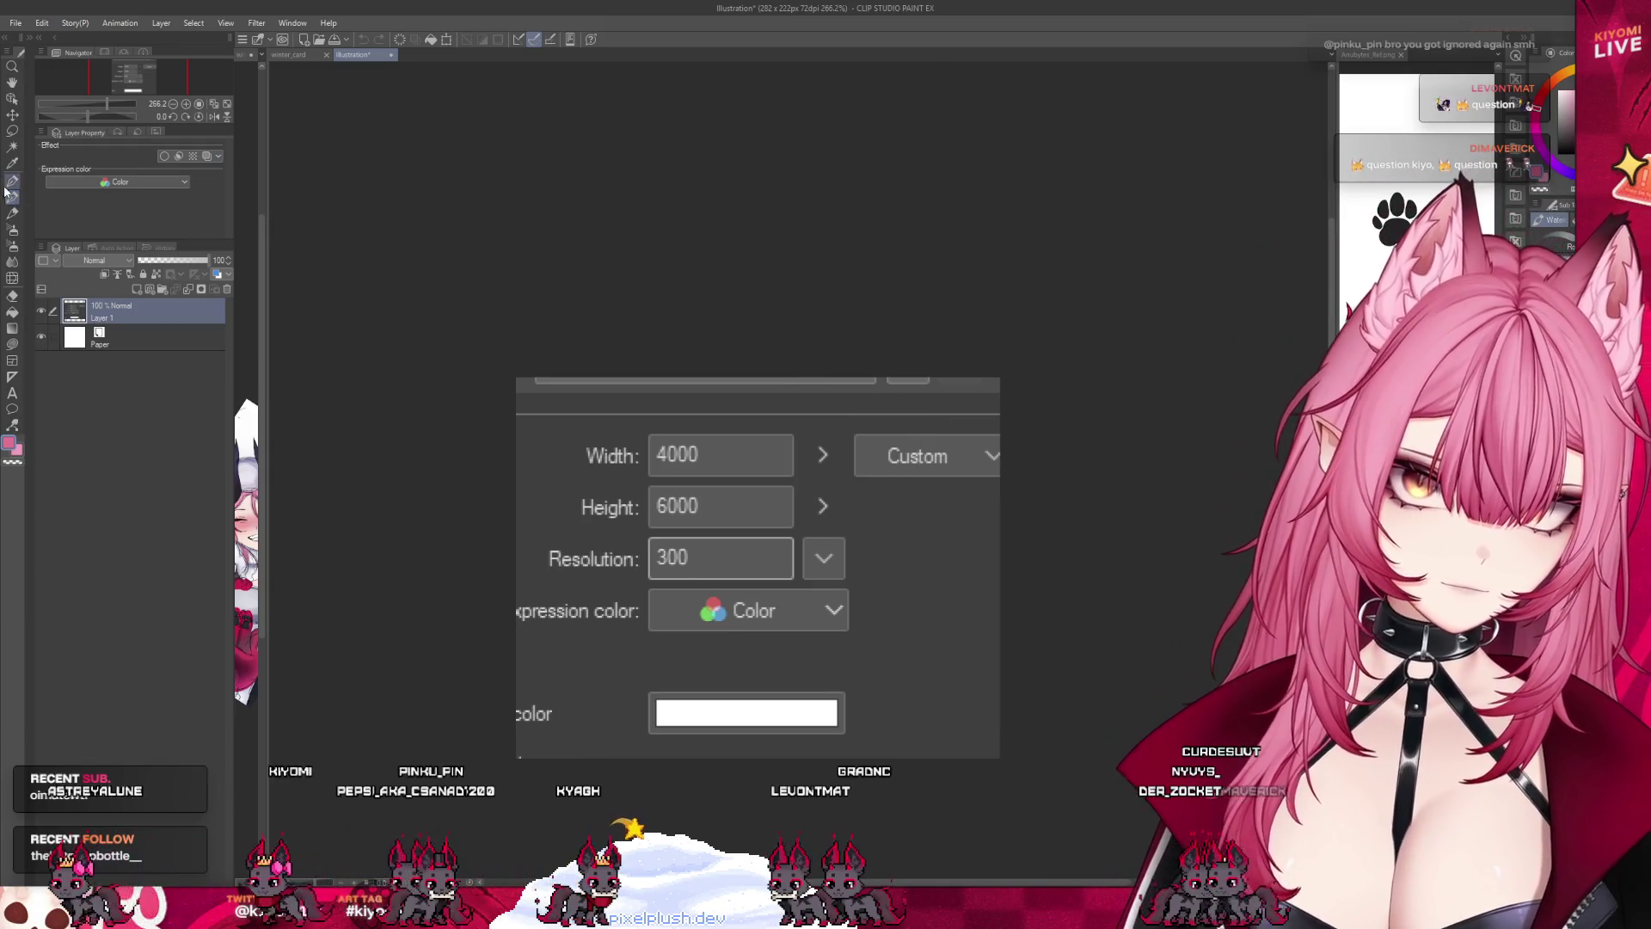
left_click_drag(636, 586, 756, 574)
key("ctrl+z")
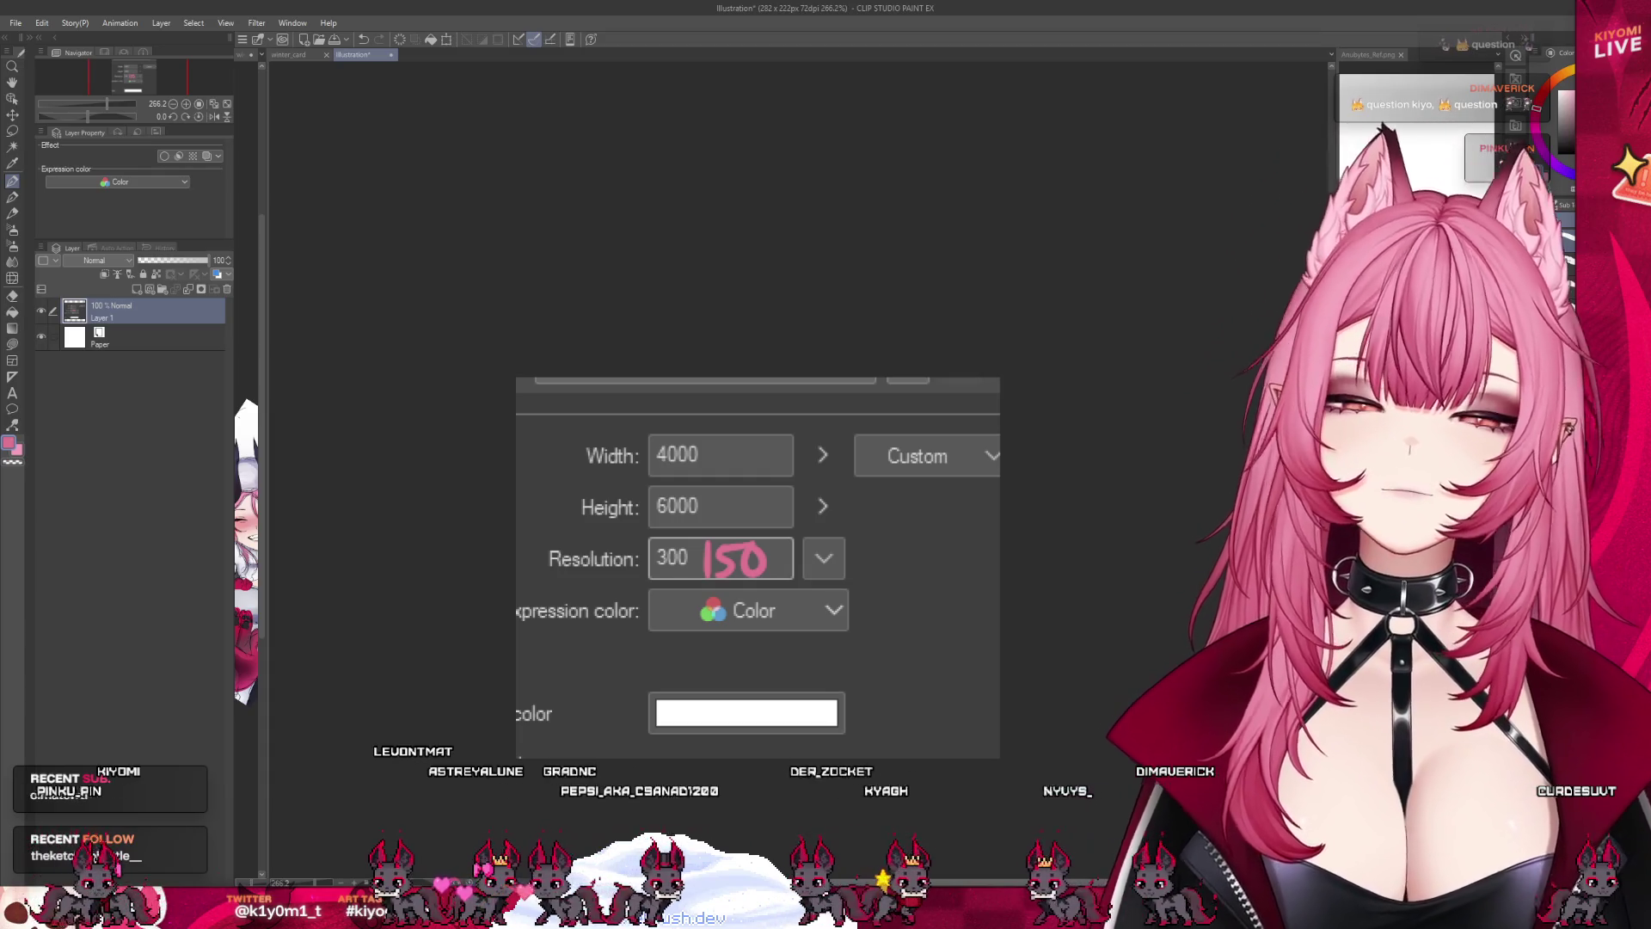
key("ctrl+z")
key("ctrl+z")
key("ctrl+z")
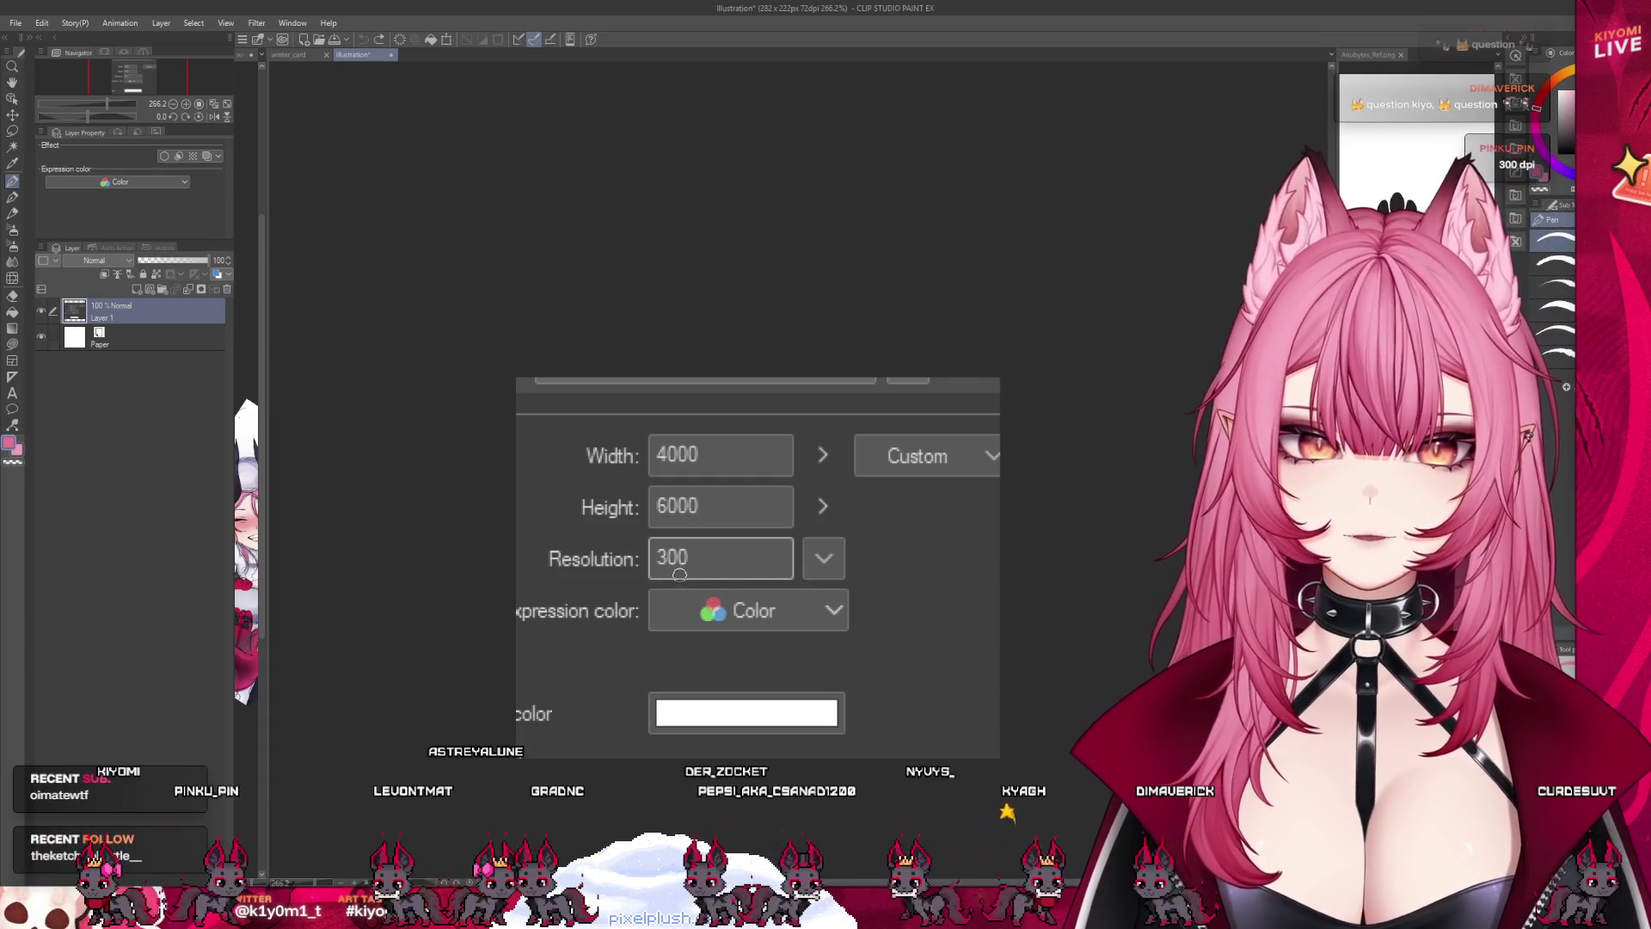
left_click_drag(629, 600, 806, 587)
mouse_move(602, 594)
left_mouse_down()
mouse_move(602, 619)
mouse_move(847, 567)
left_mouse_up()
key("ctrl+z")
key("ctrl+z")
Mark the width and height values, undo that stroke, and close the scratch canvas.
key("ctrl+z")
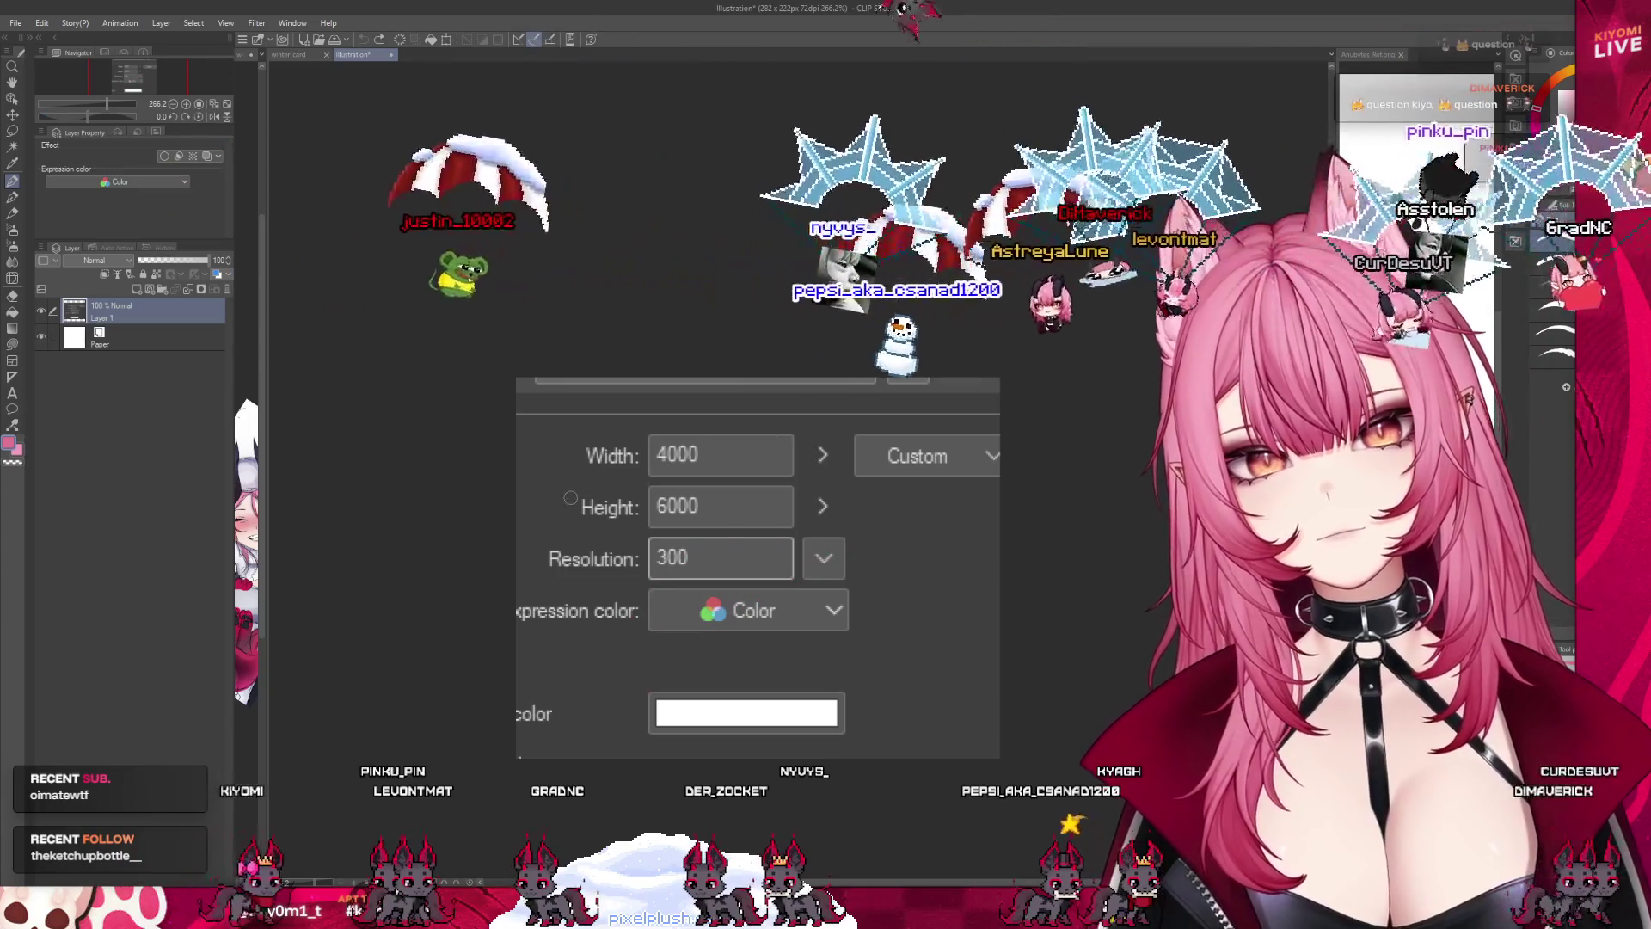
left_click_drag(830, 404, 842, 477)
key("ctrl+z")
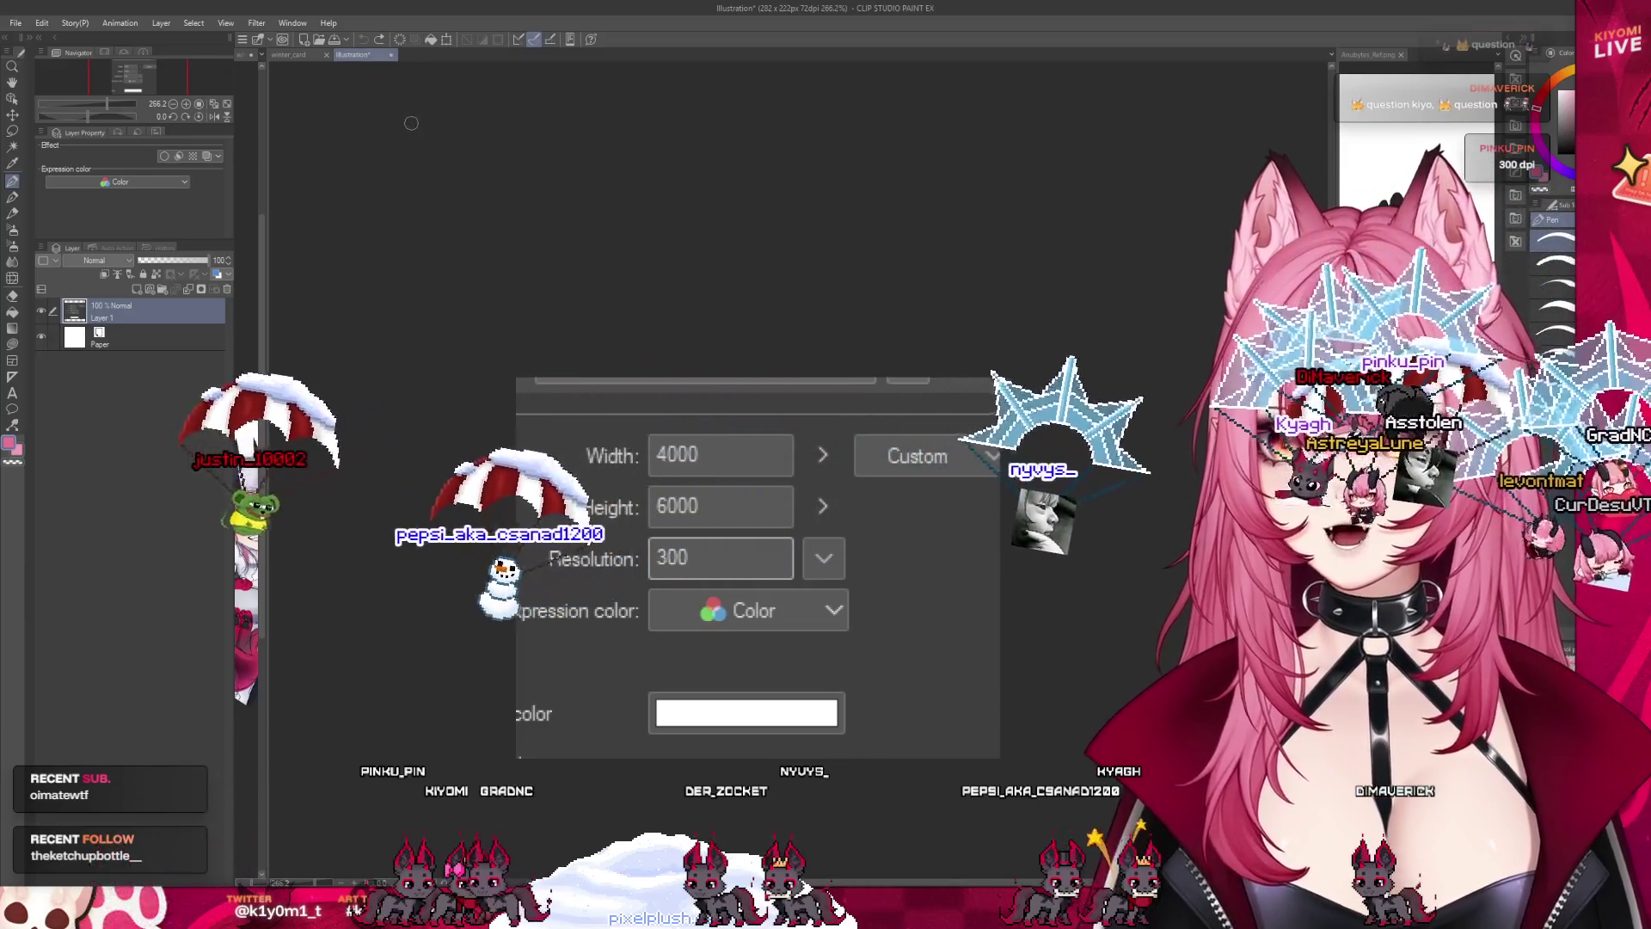
key("ctrl+w")
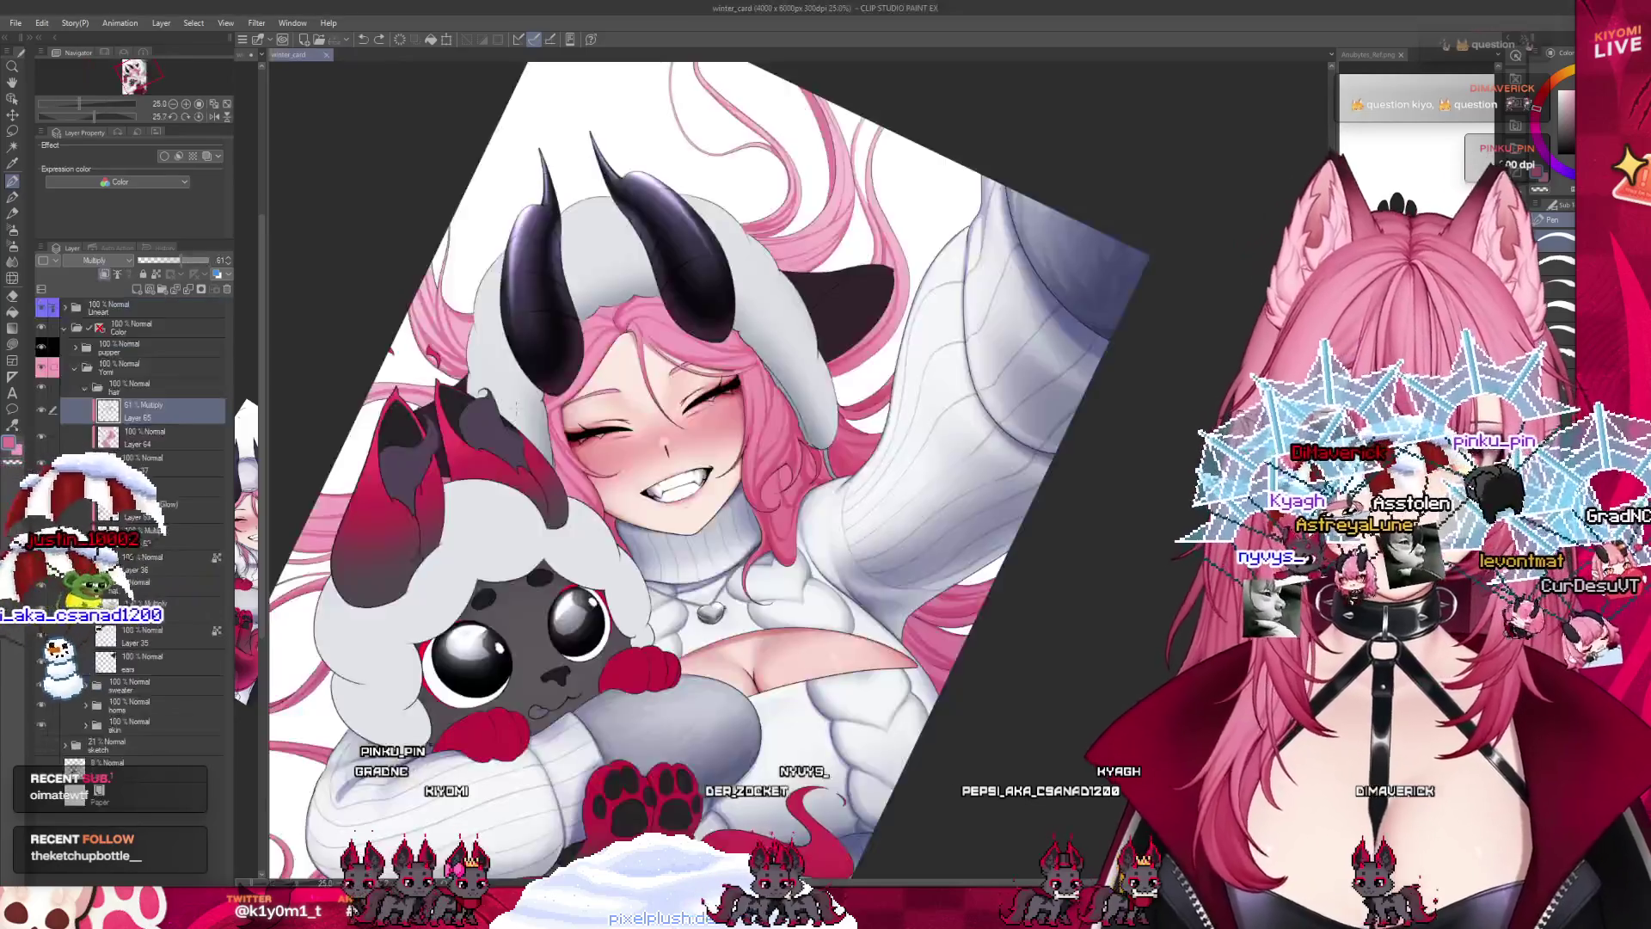
Zoom out and select the watercolor brush with B.
scroll(829, 327, "down", 3)
scroll(687, 436, "up", 2)
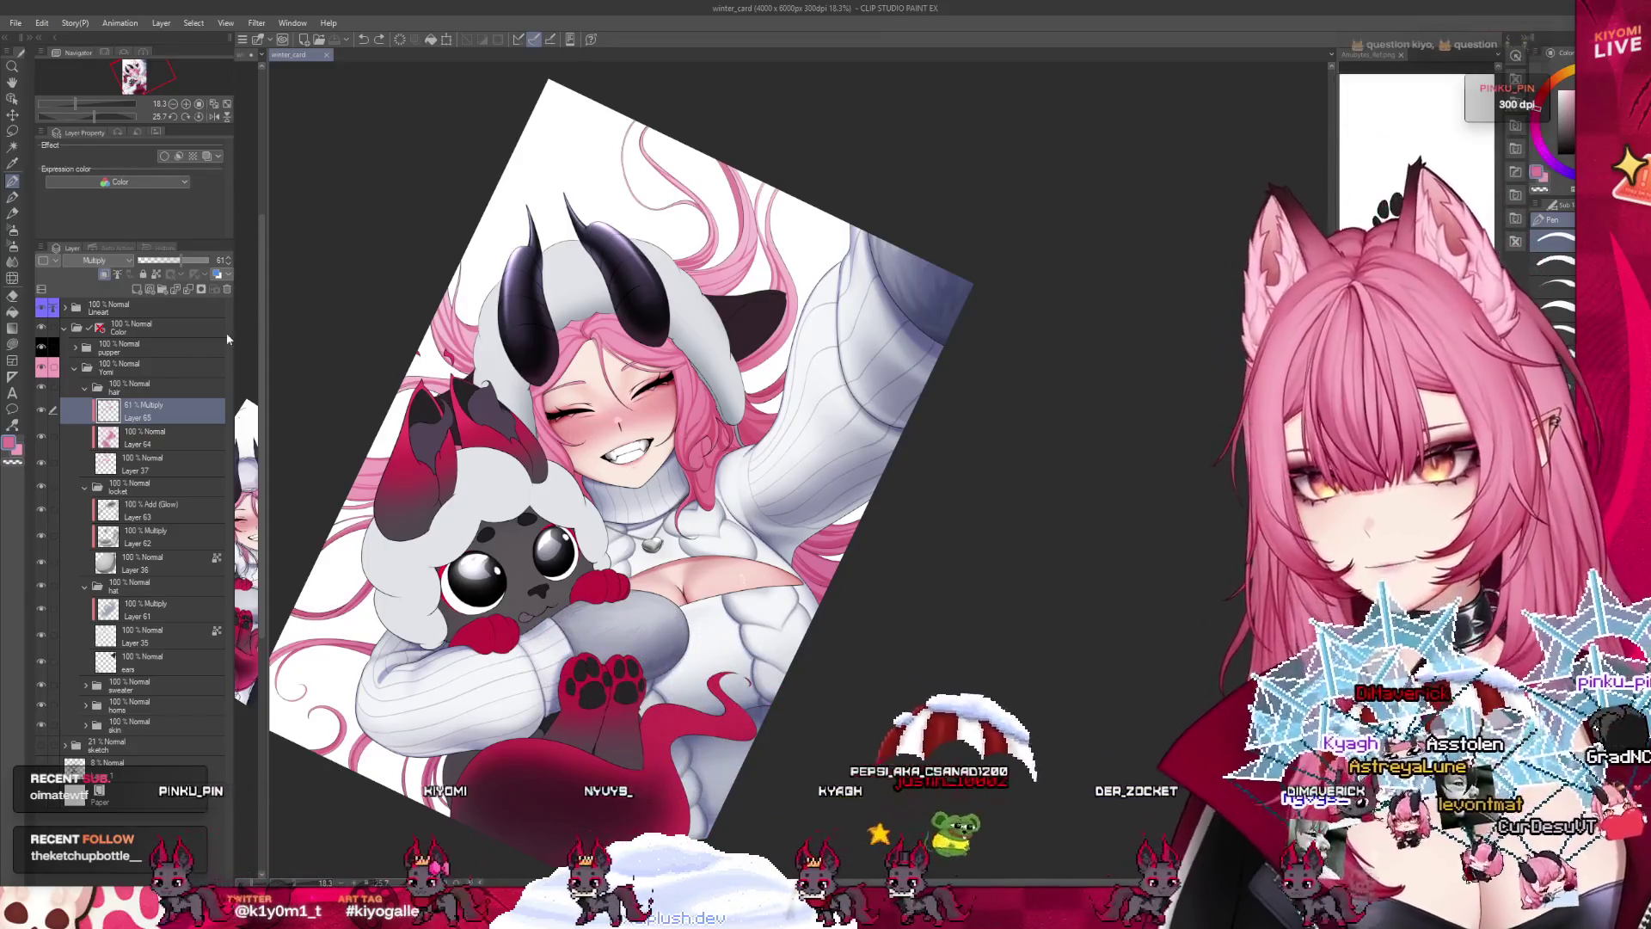
key("b")
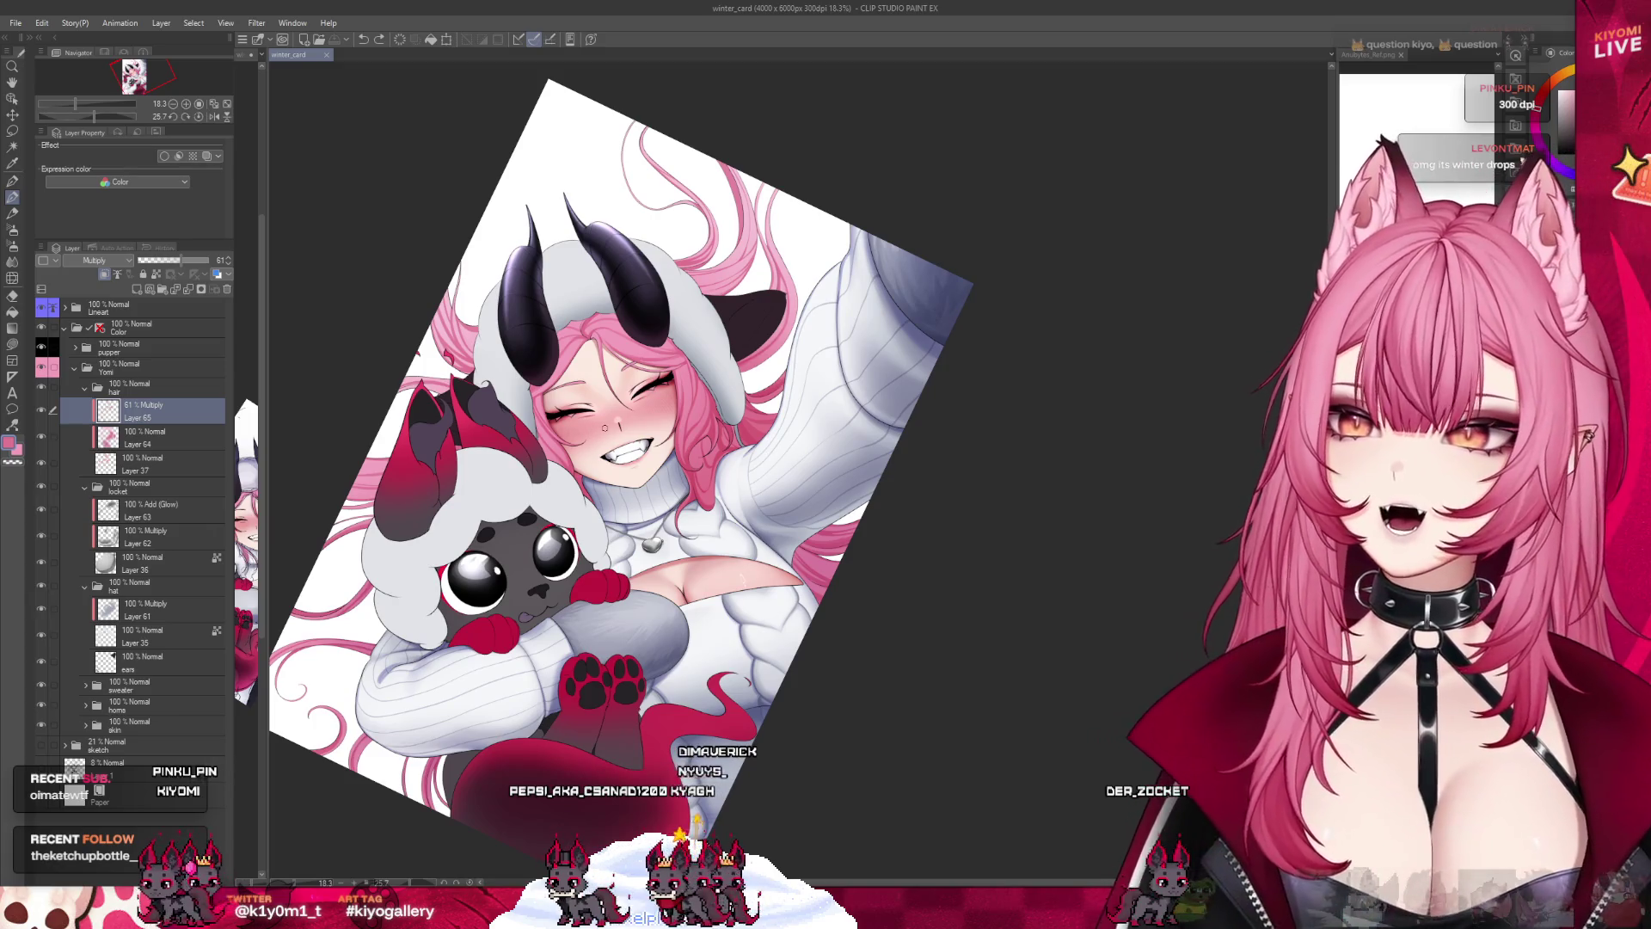
Zoom in on the girl's face and paint soft shading onto it.
scroll(645, 430, "up", 1)
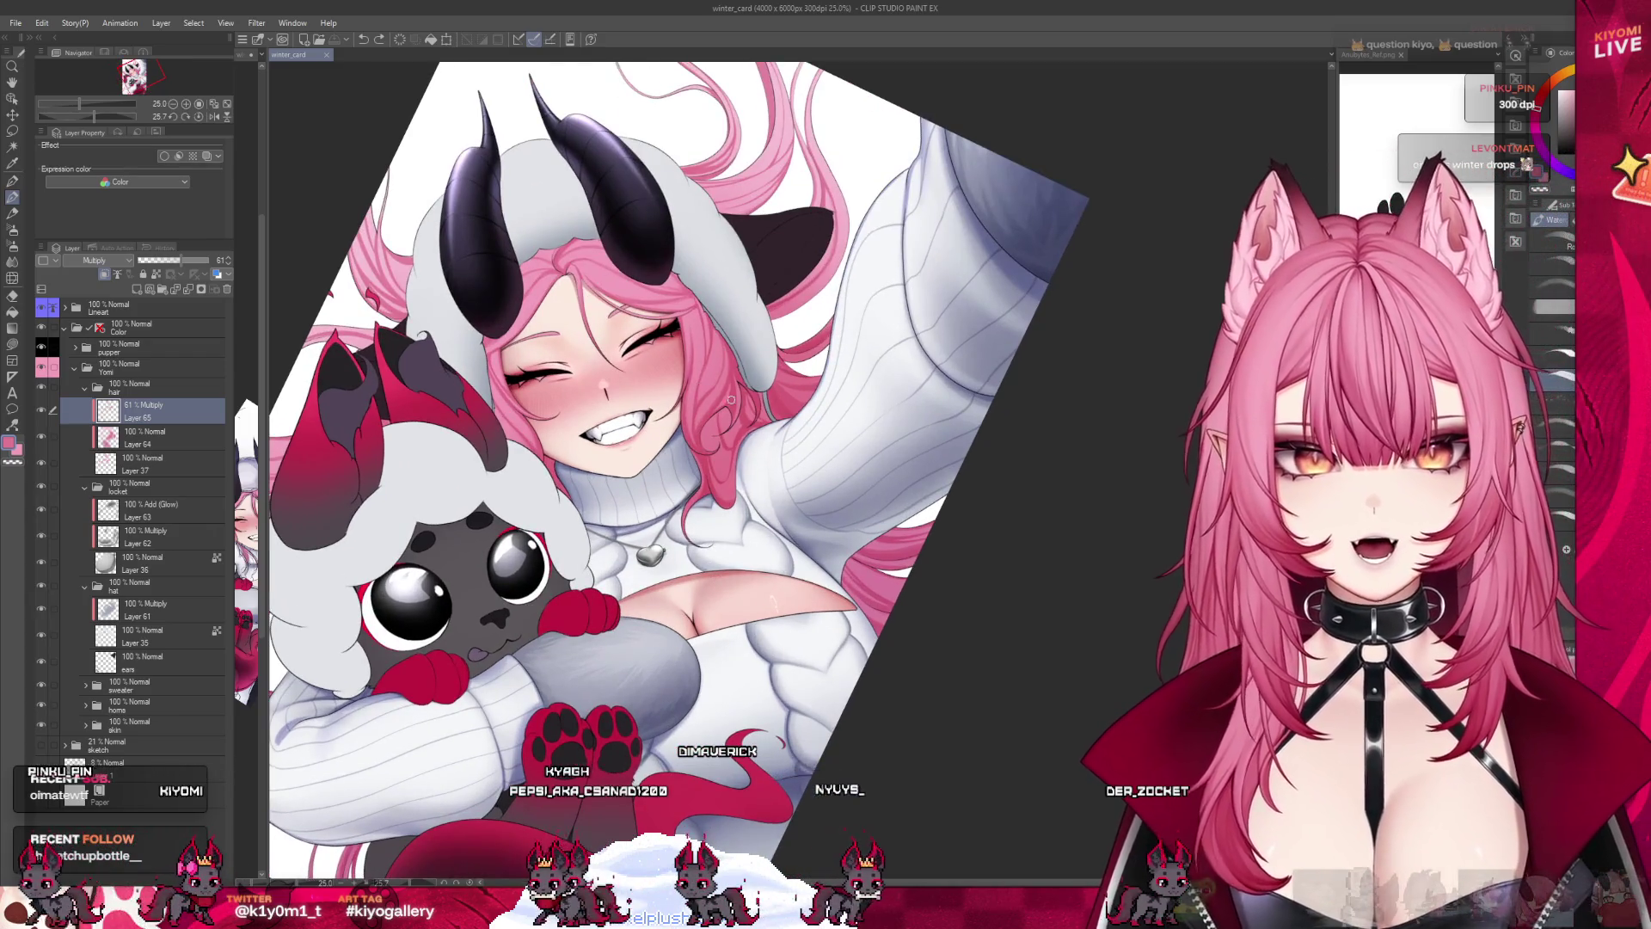
scroll(731, 399, "up", 1)
scroll(688, 344, "up", 1)
scroll(628, 275, "up", 1)
scroll(571, 198, "up", 1)
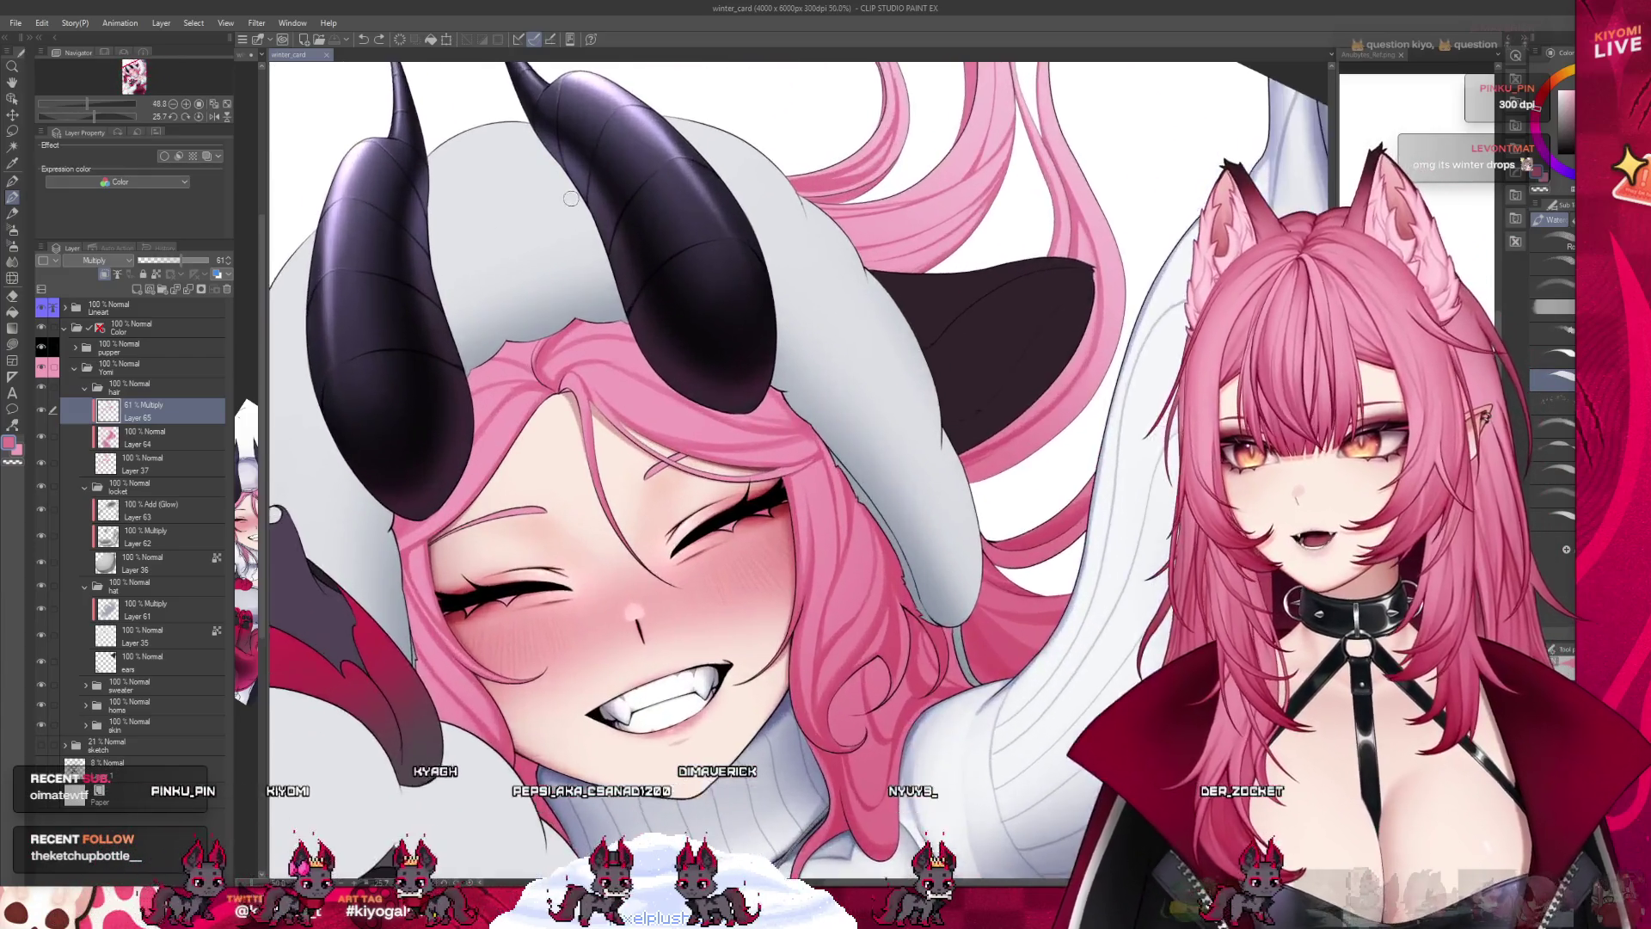
scroll(571, 198, "up", 1)
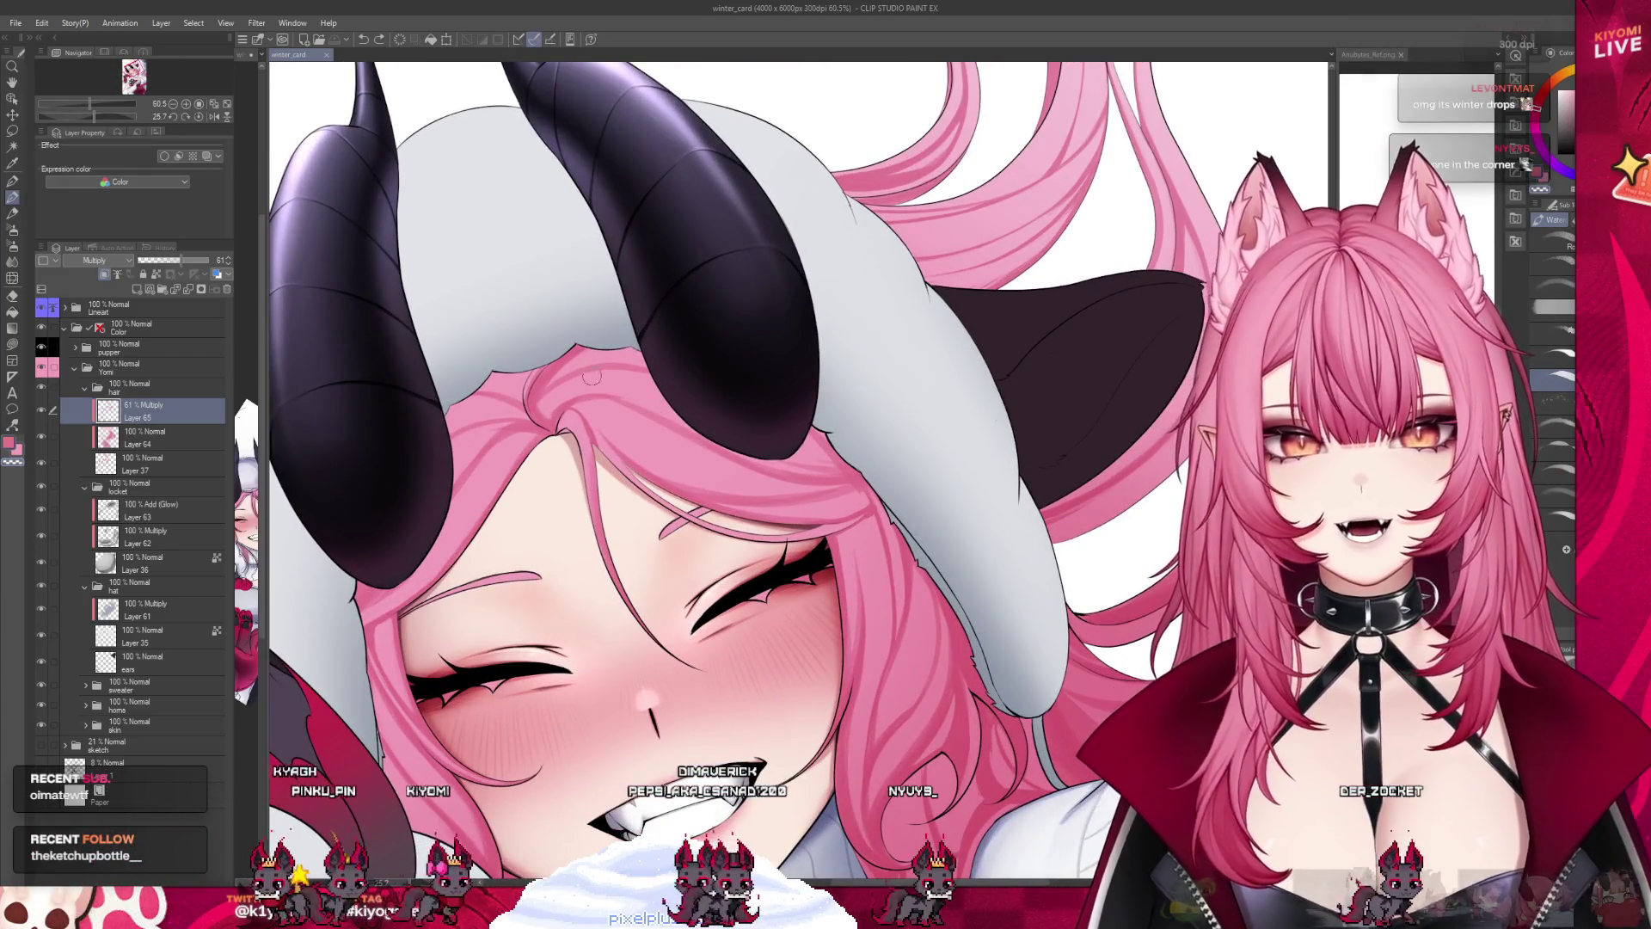
left_click_drag(592, 376, 571, 372)
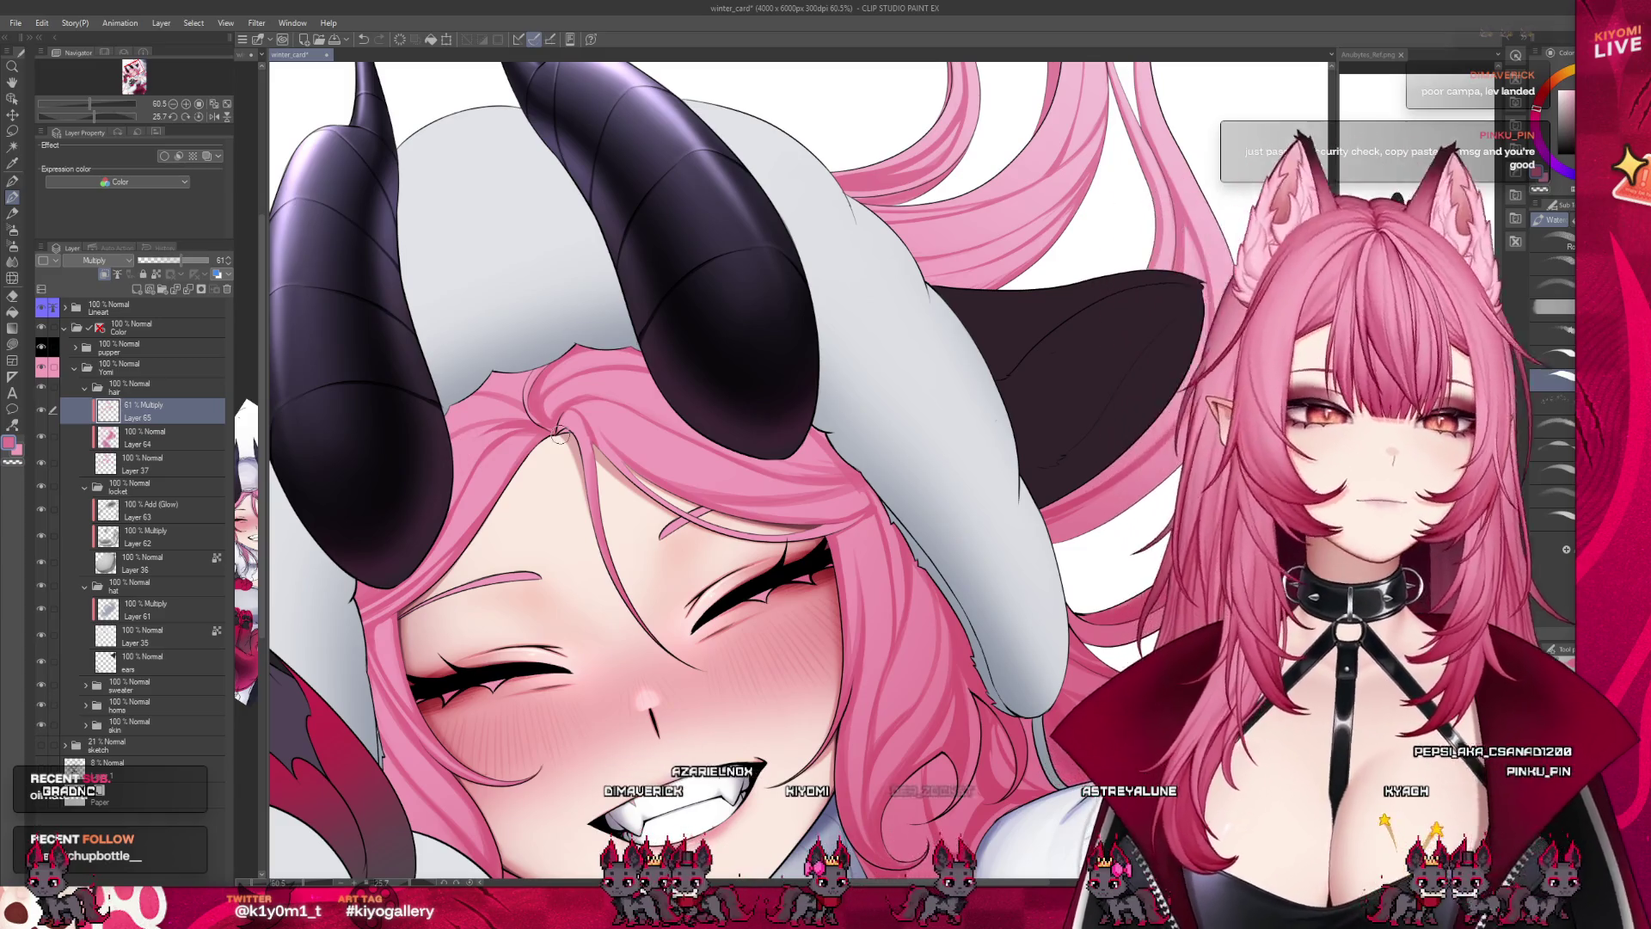
scroll(529, 422, "down", 5)
scroll(517, 417, "up", 1)
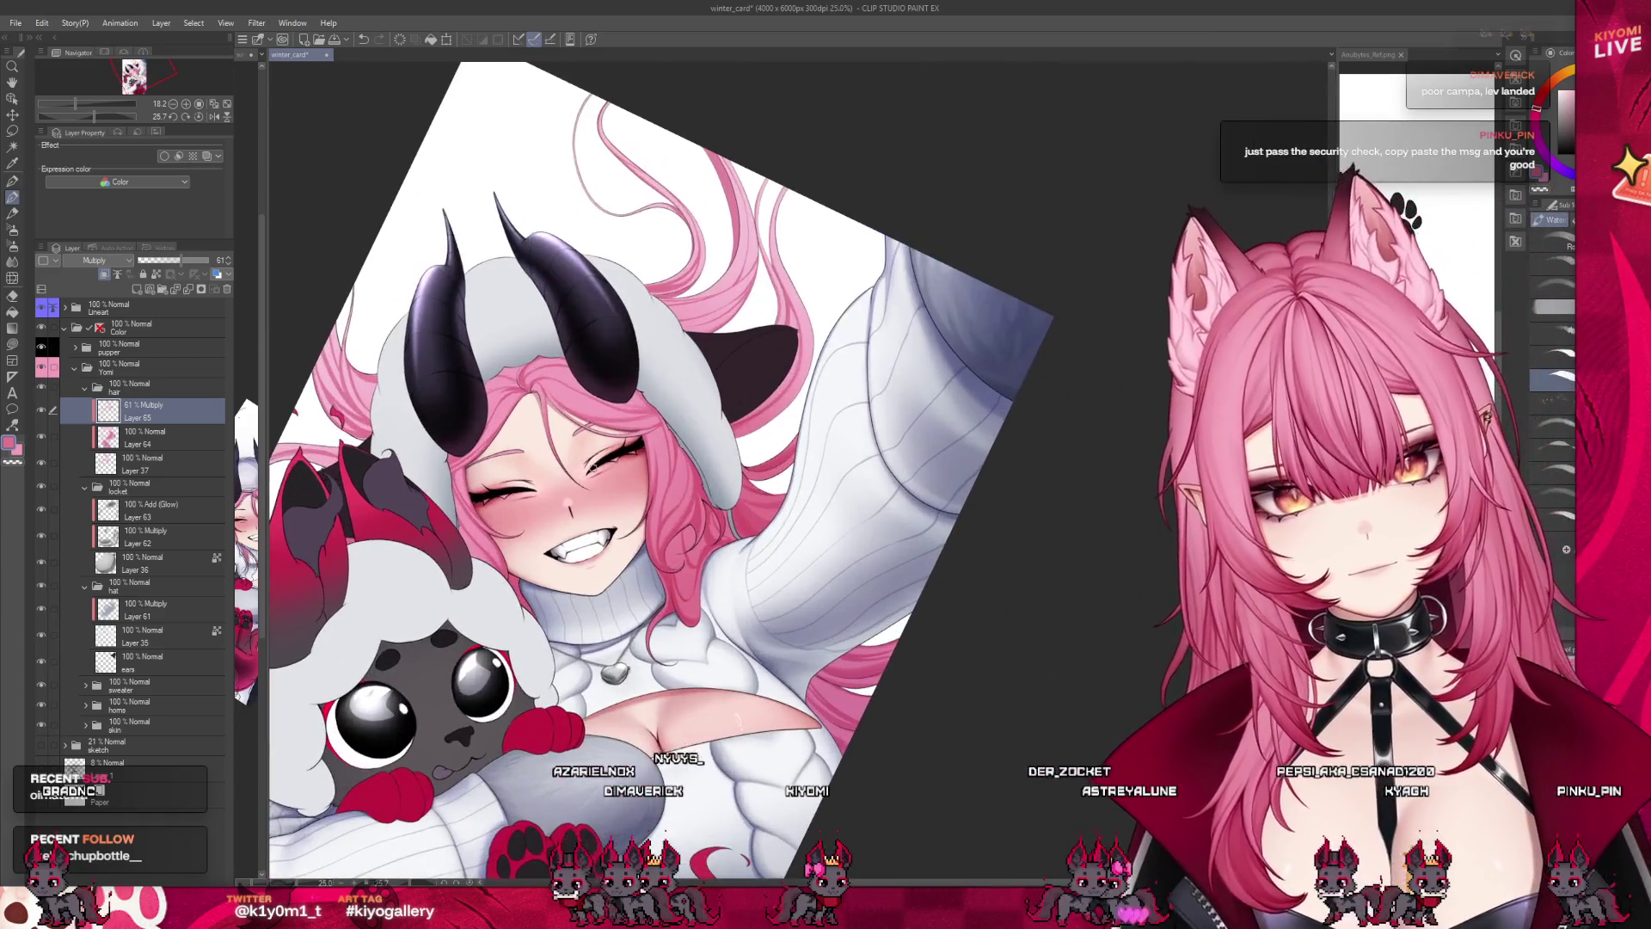
scroll(517, 417, "up", 2)
scroll(516, 417, "up", 2)
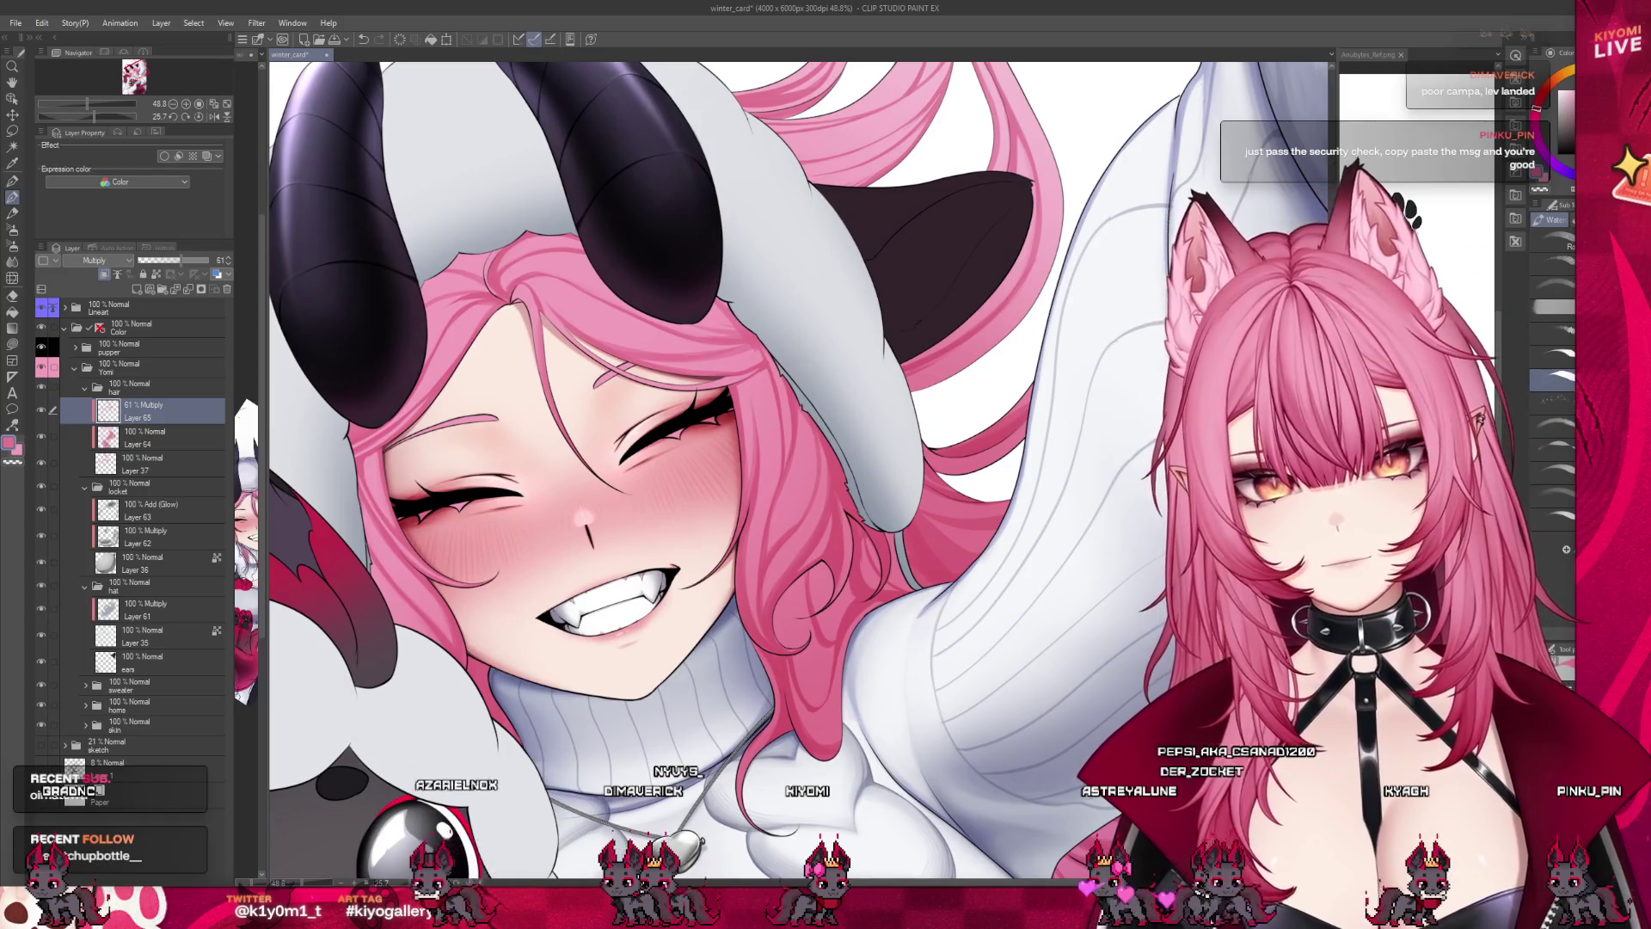
scroll(643, 620, "down", 2)
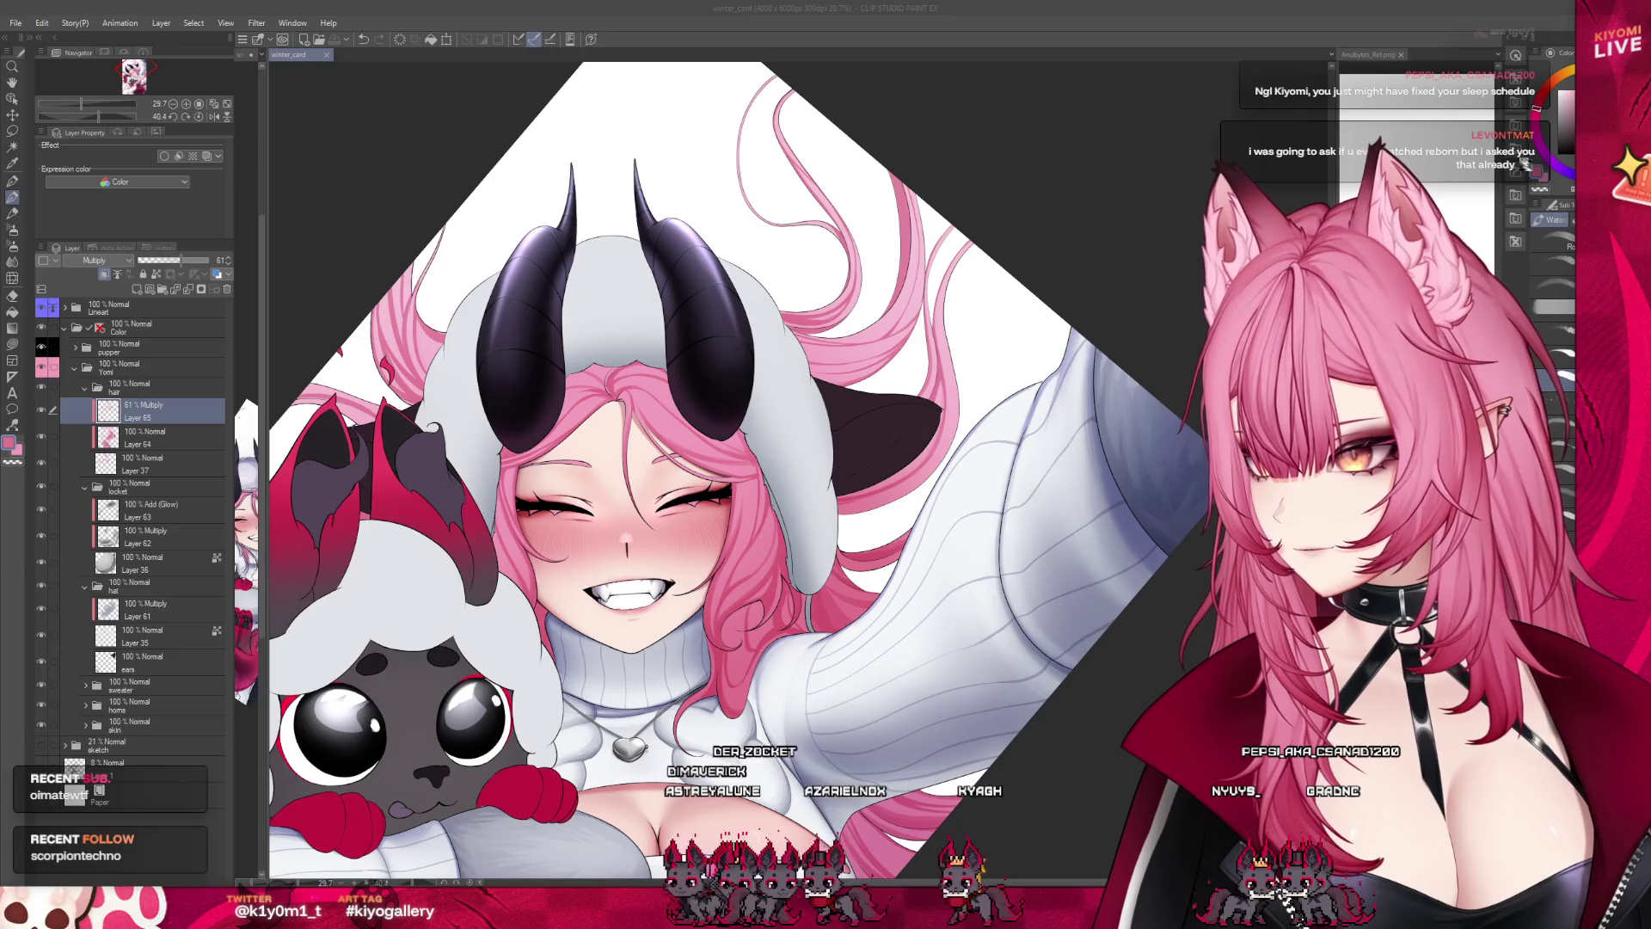
key("ctrl+minus")
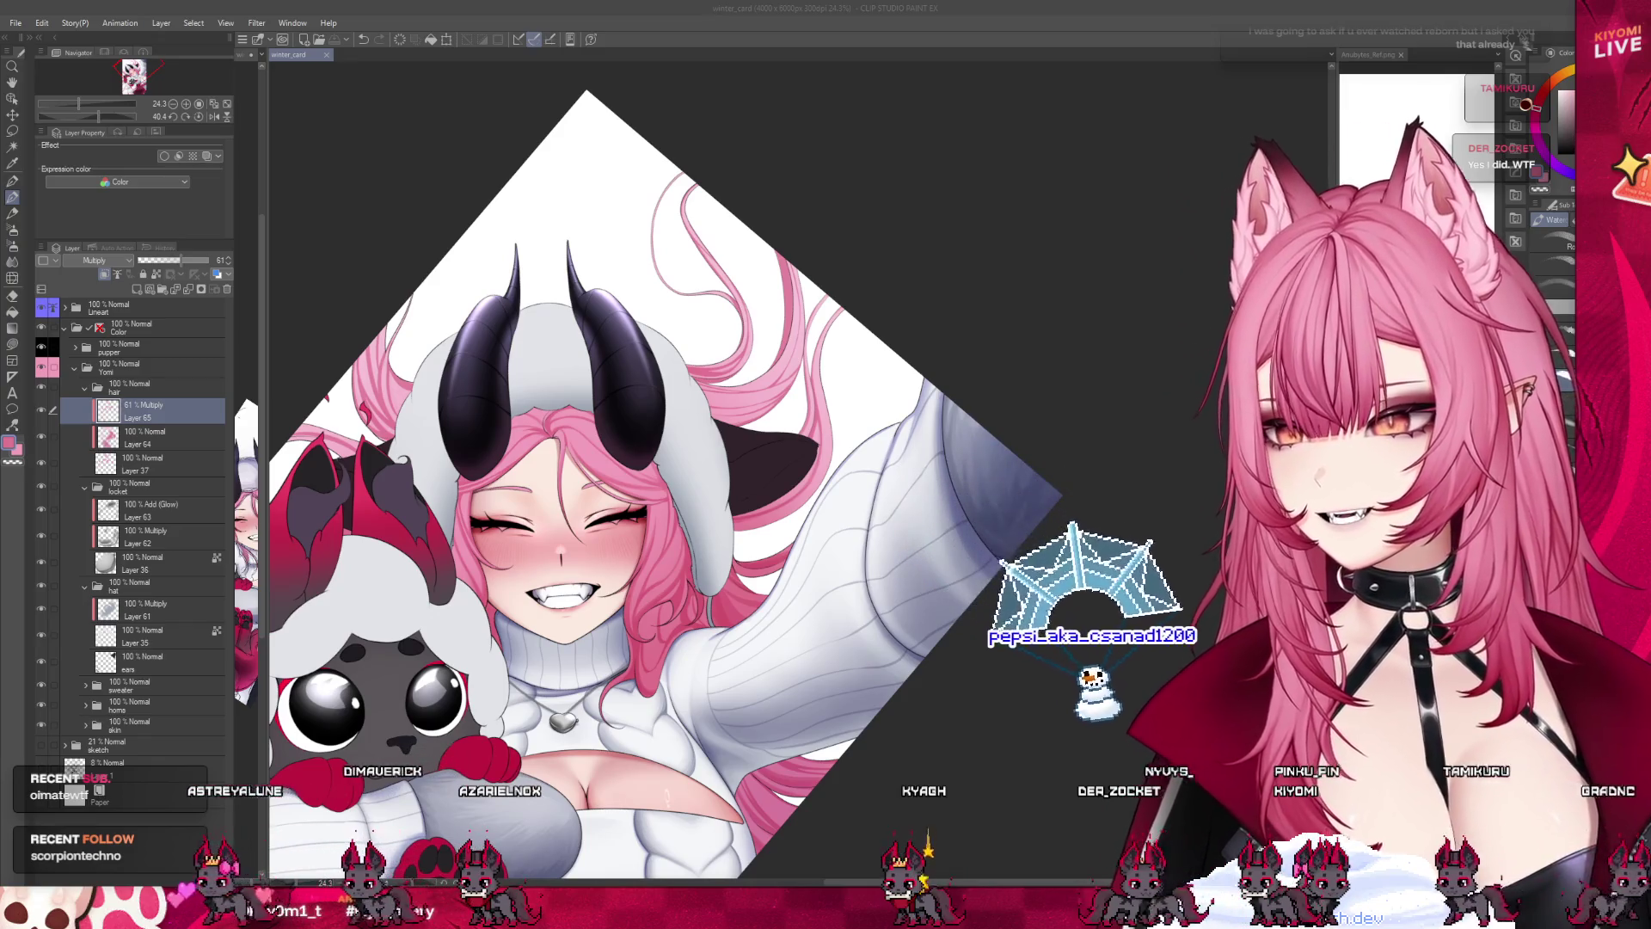
scroll(535, 463, "up", 1)
scroll(535, 463, "up", 1)
scroll(535, 464, "up", 2)
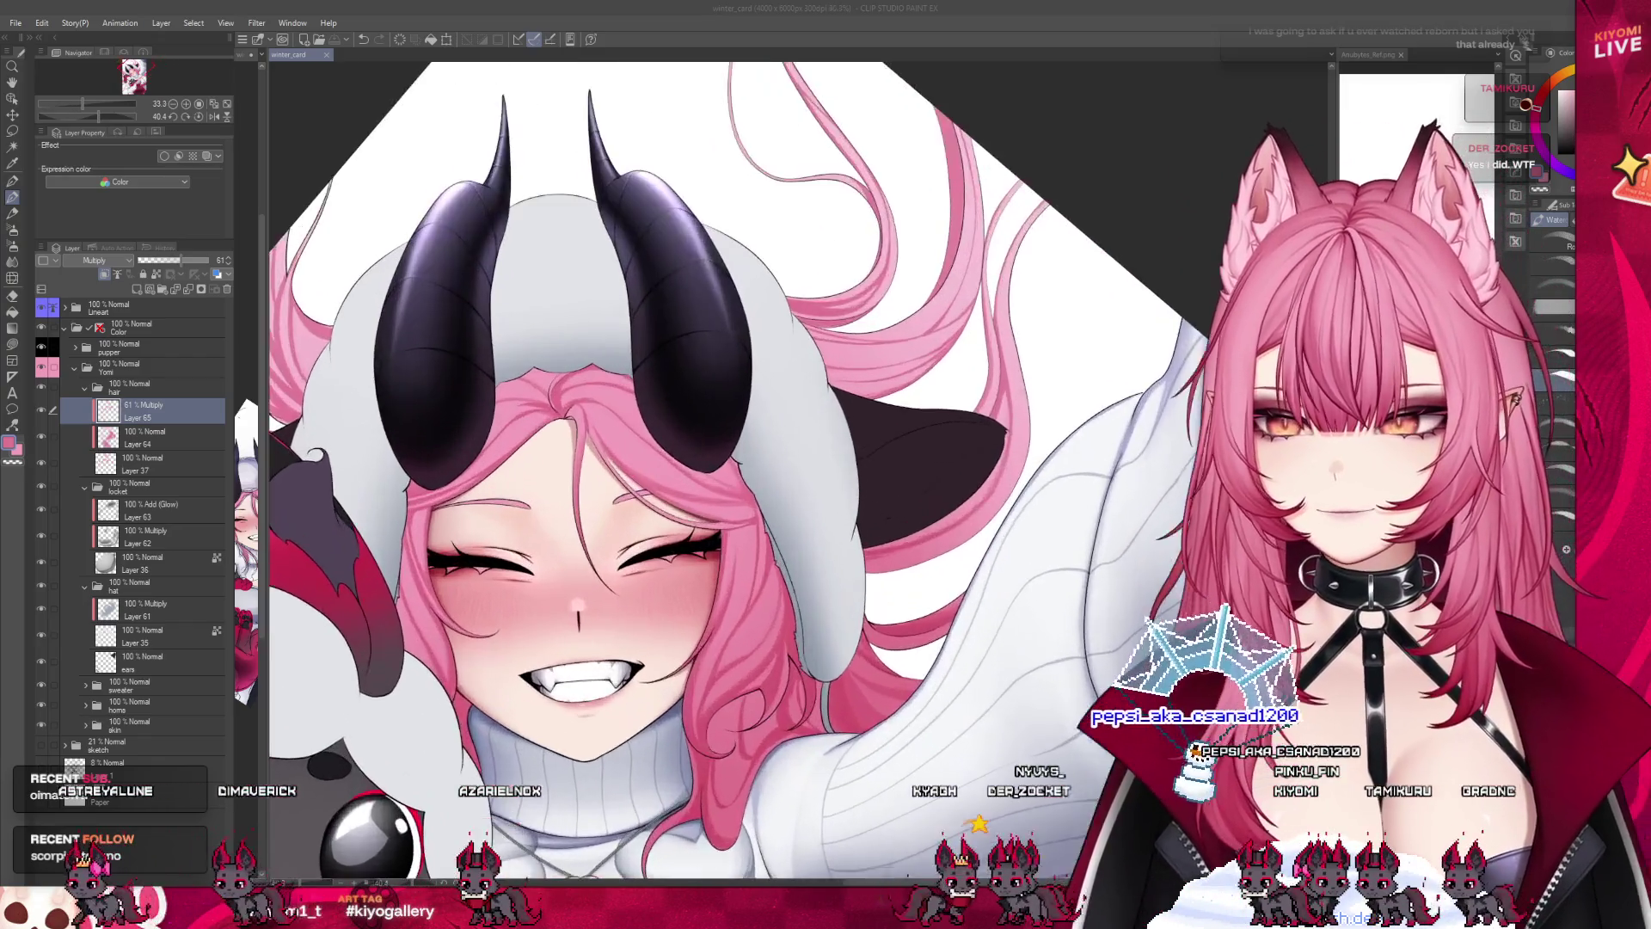
scroll(535, 464, "up", 1)
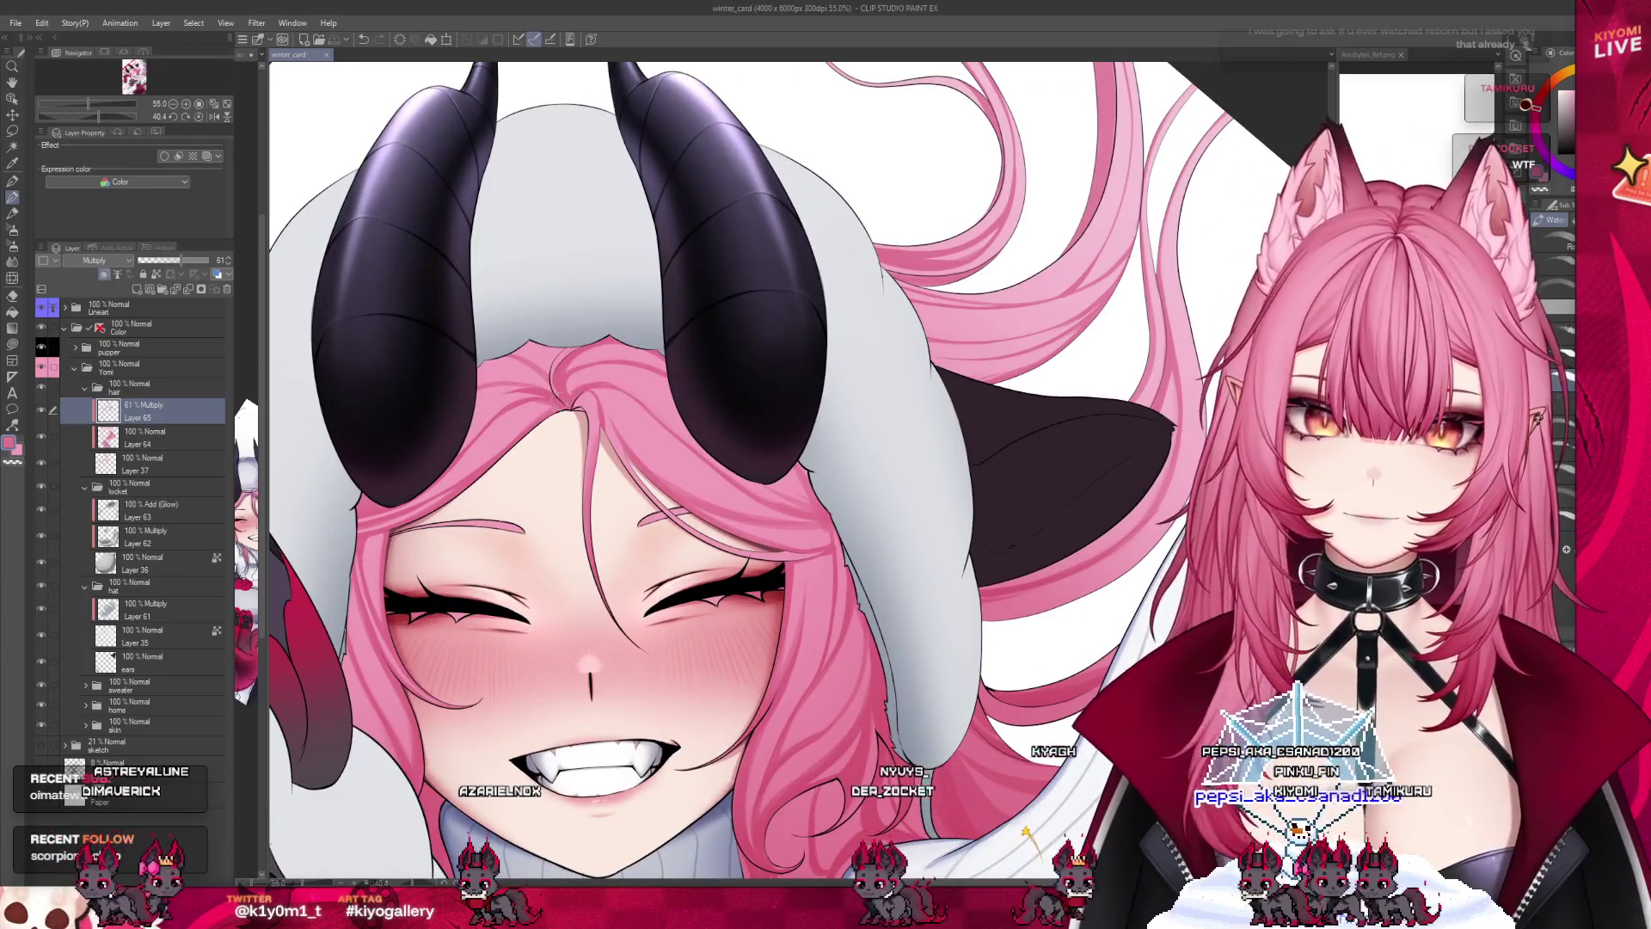
left_click_drag(549, 371, 557, 385)
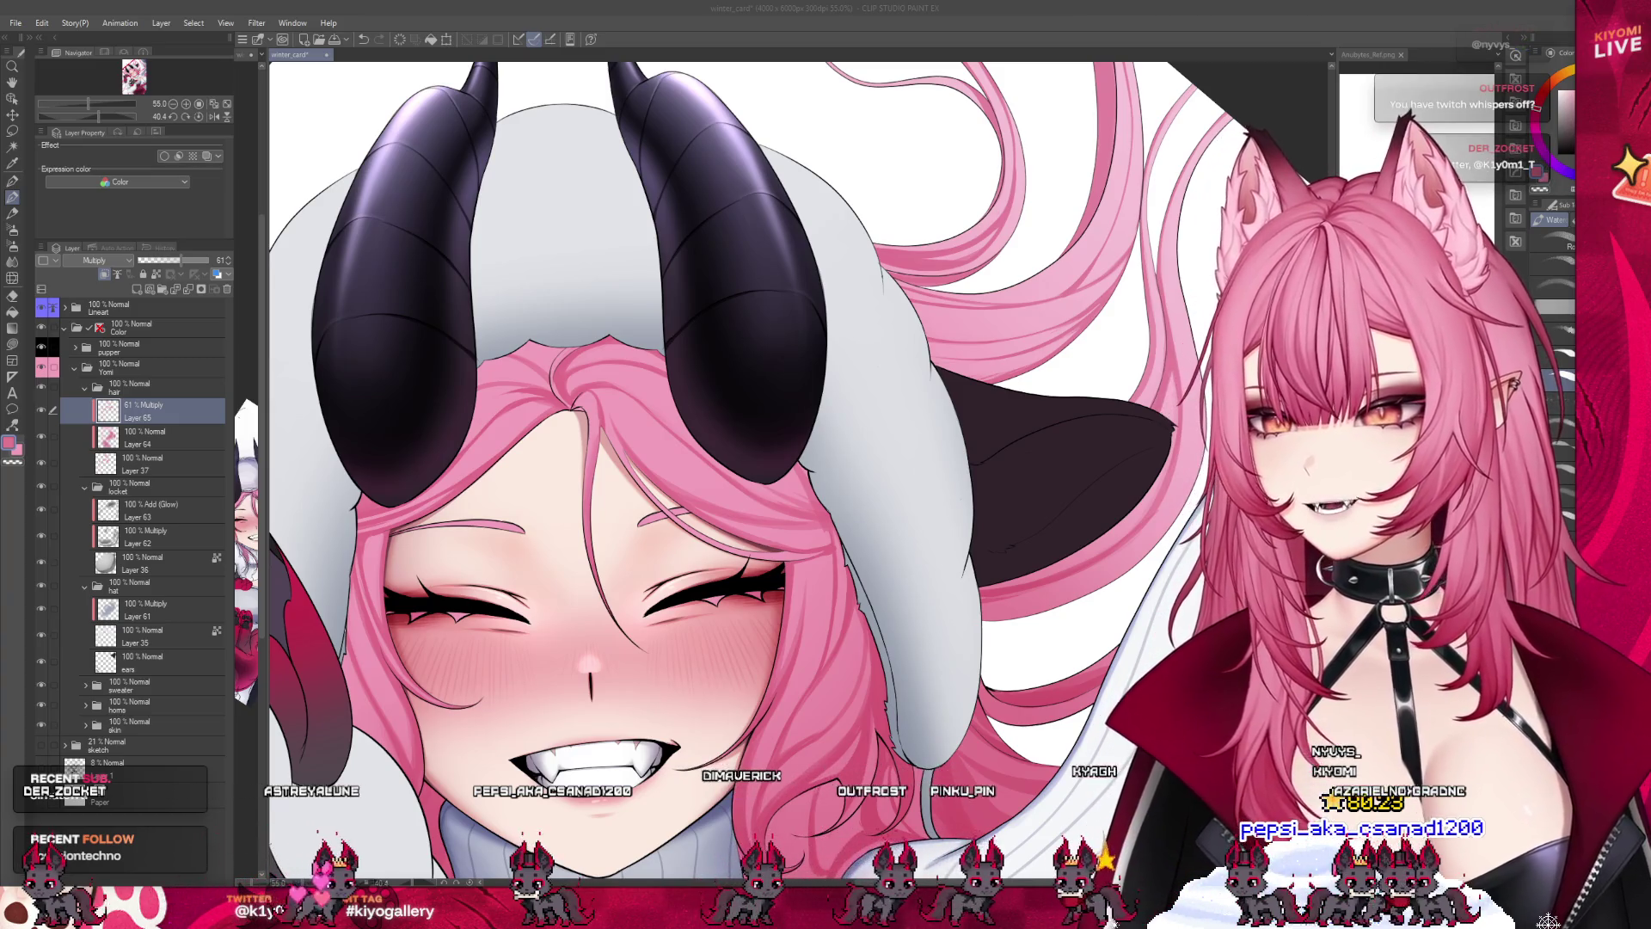
scroll(376, 583, "down", 2)
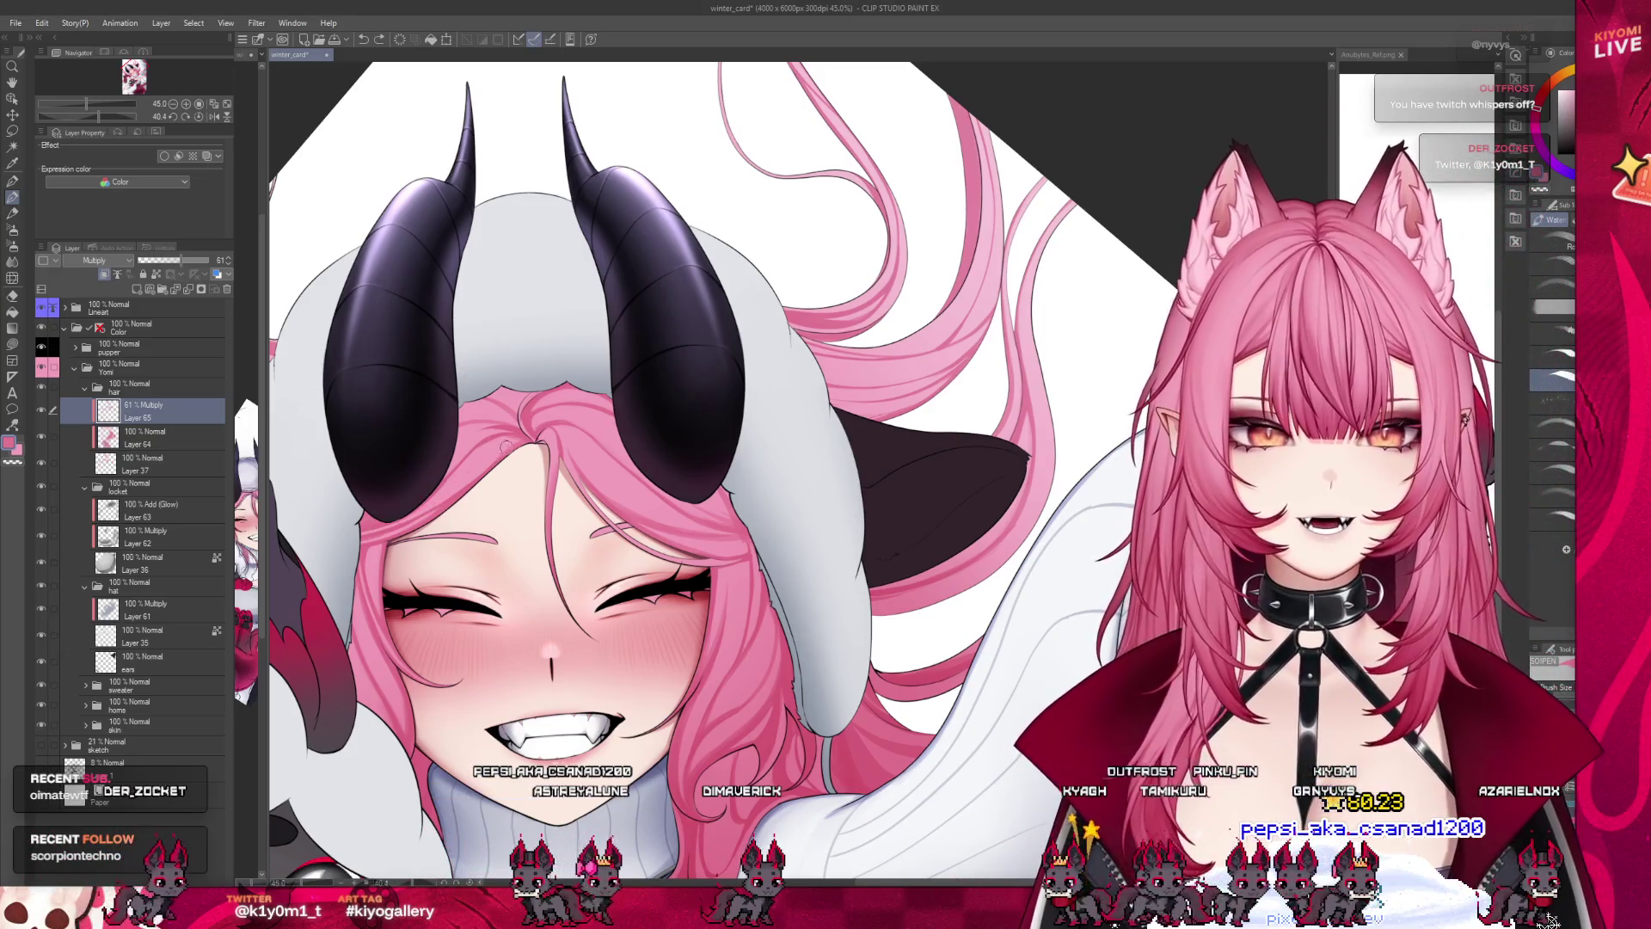
scroll(651, 435, "down", 3)
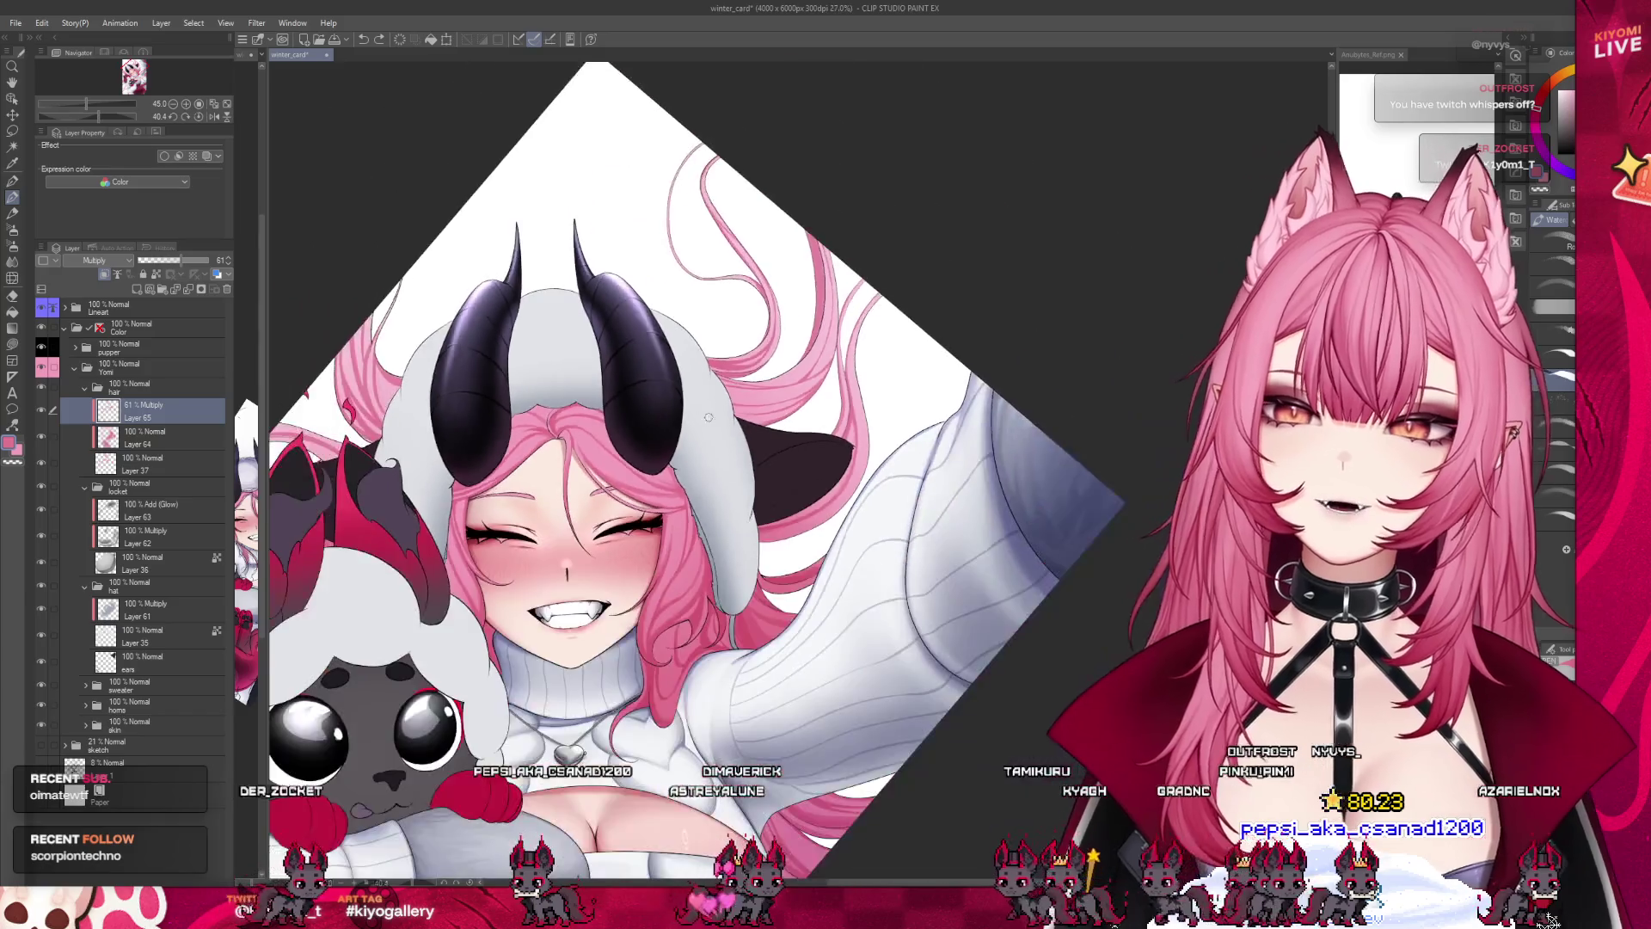
scroll(860, 430, "up", 1)
scroll(847, 395, "up", 1)
scroll(830, 352, "up", 1)
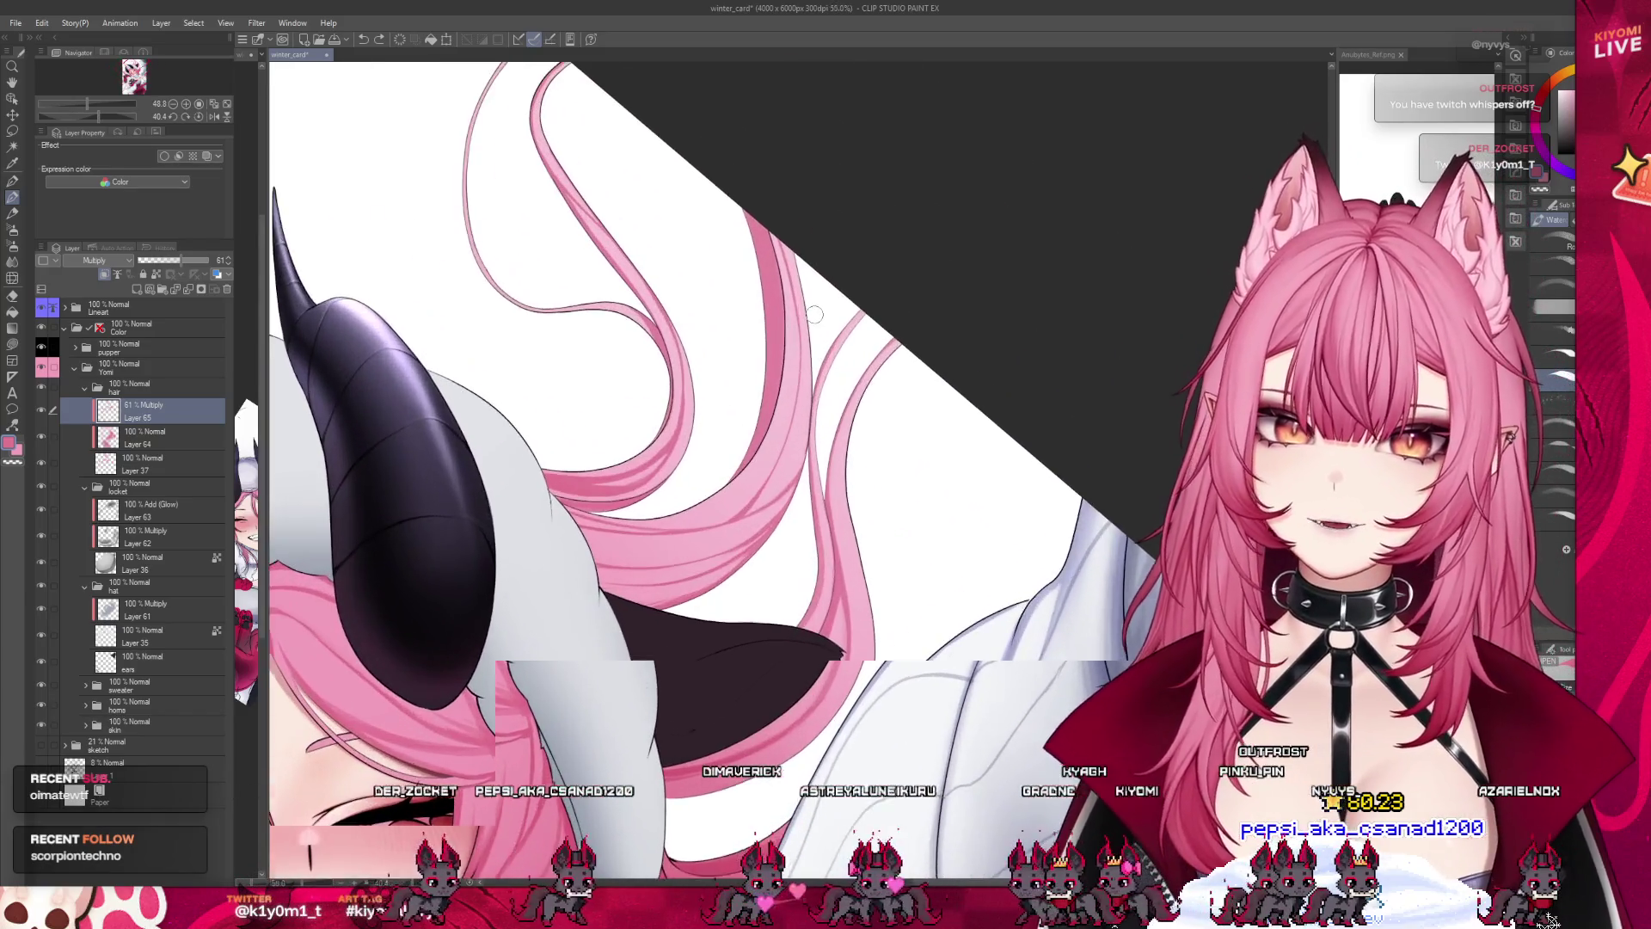
scroll(814, 314, "up", 1)
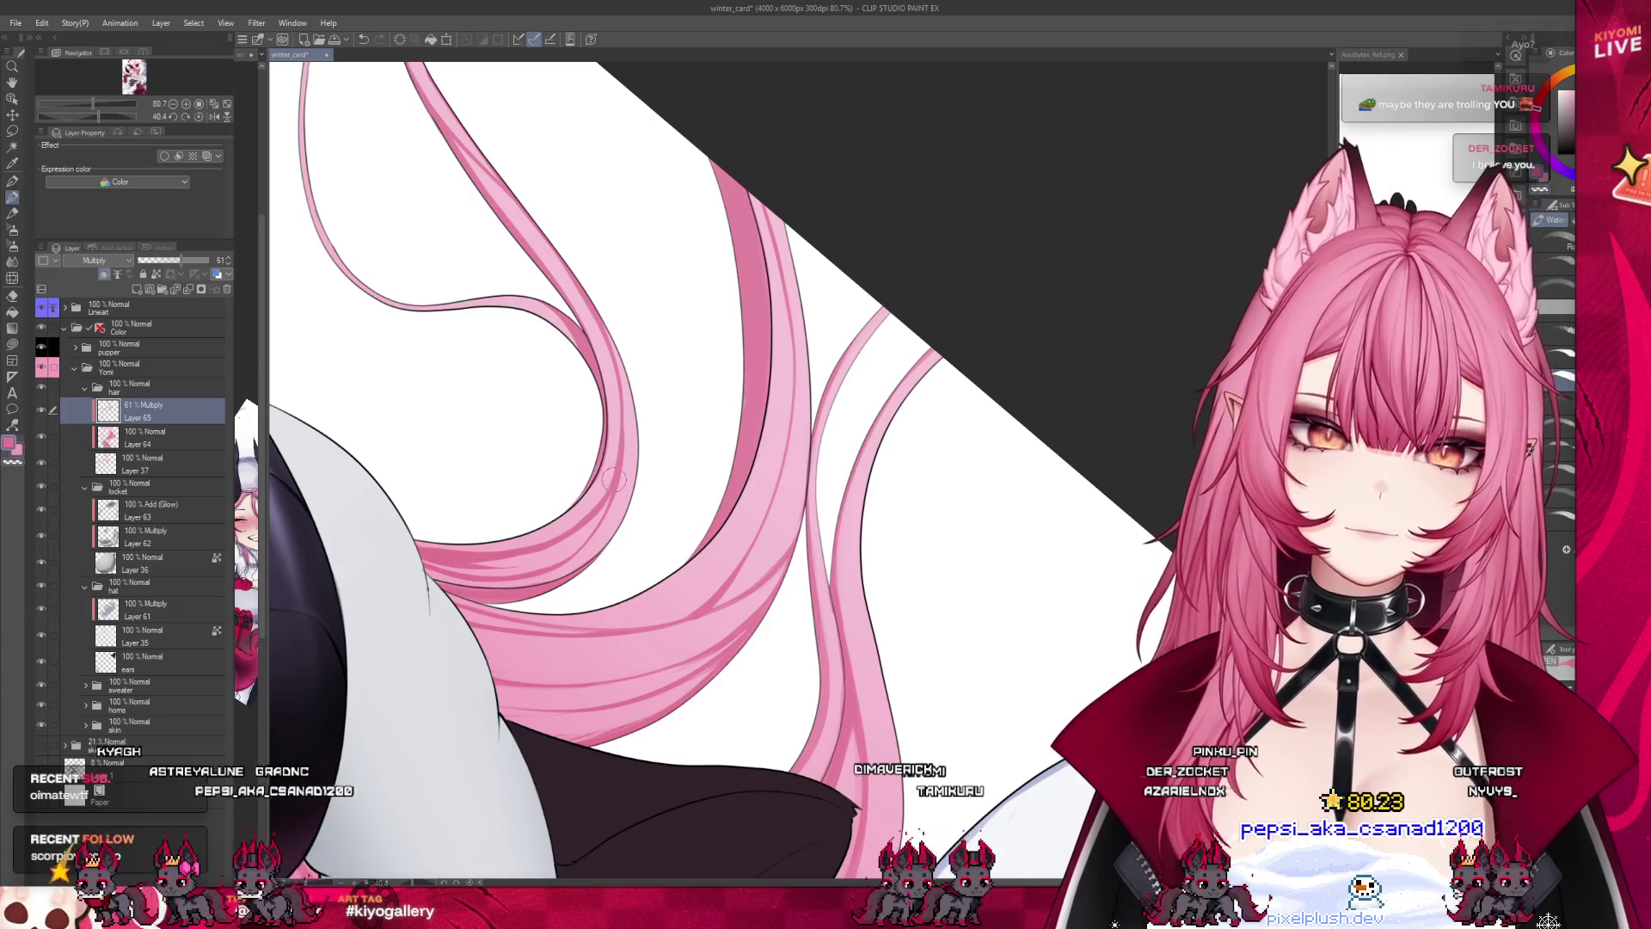
scroll(614, 480, "down", 2)
scroll(616, 468, "down", 3)
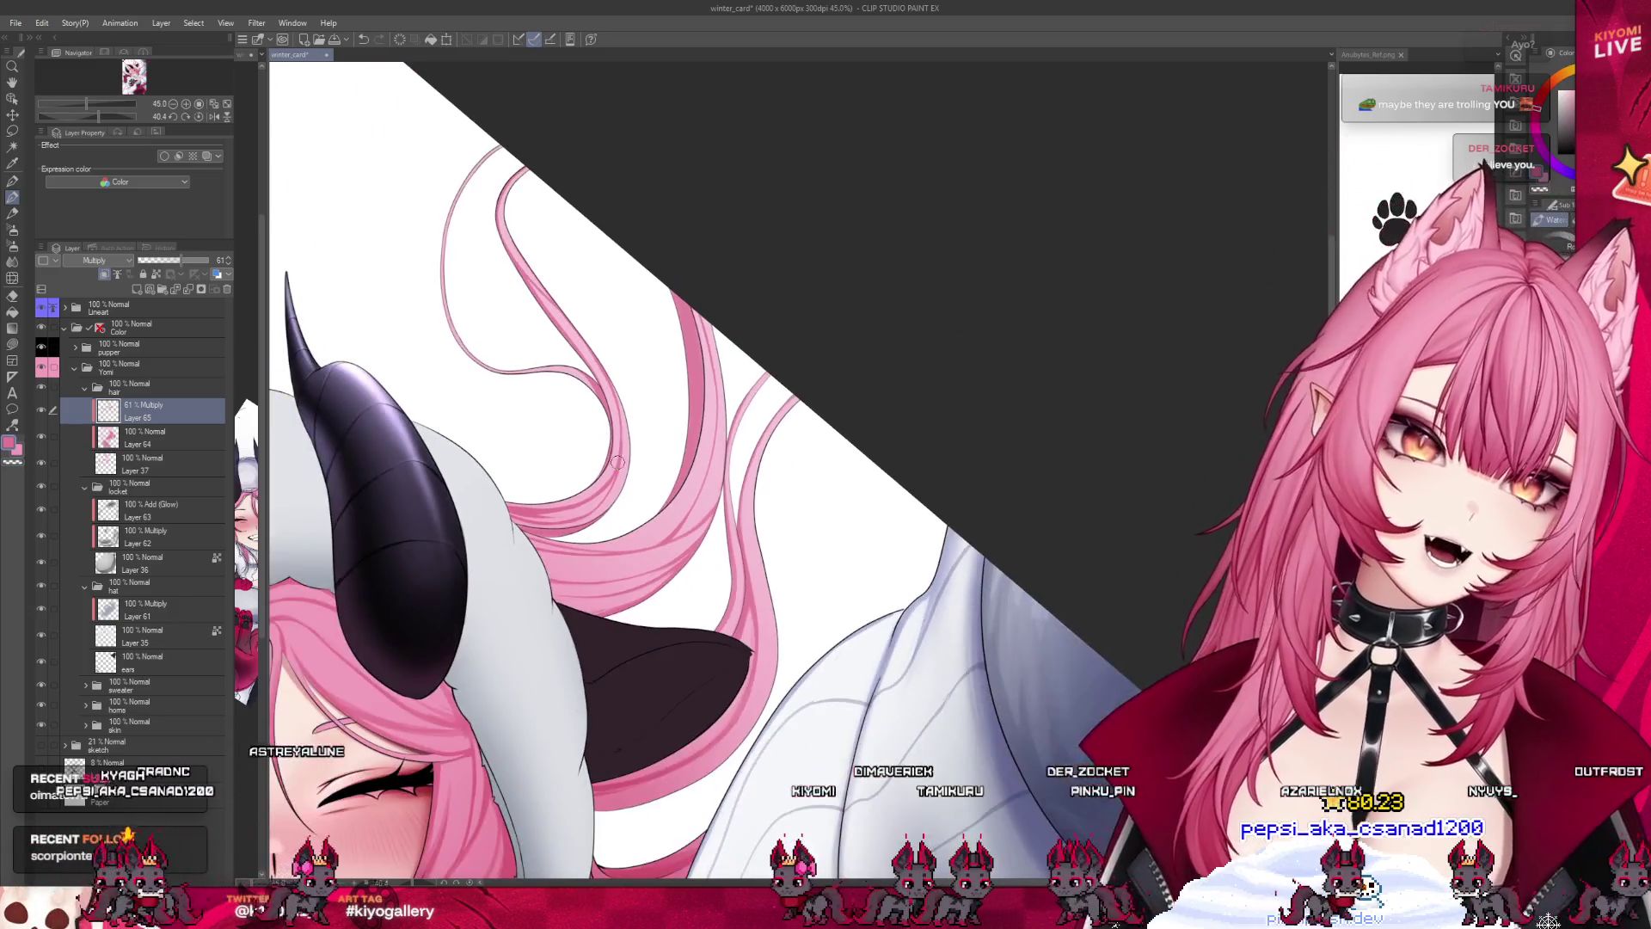
scroll(618, 461, "up", 1)
scroll(611, 430, "up", 1)
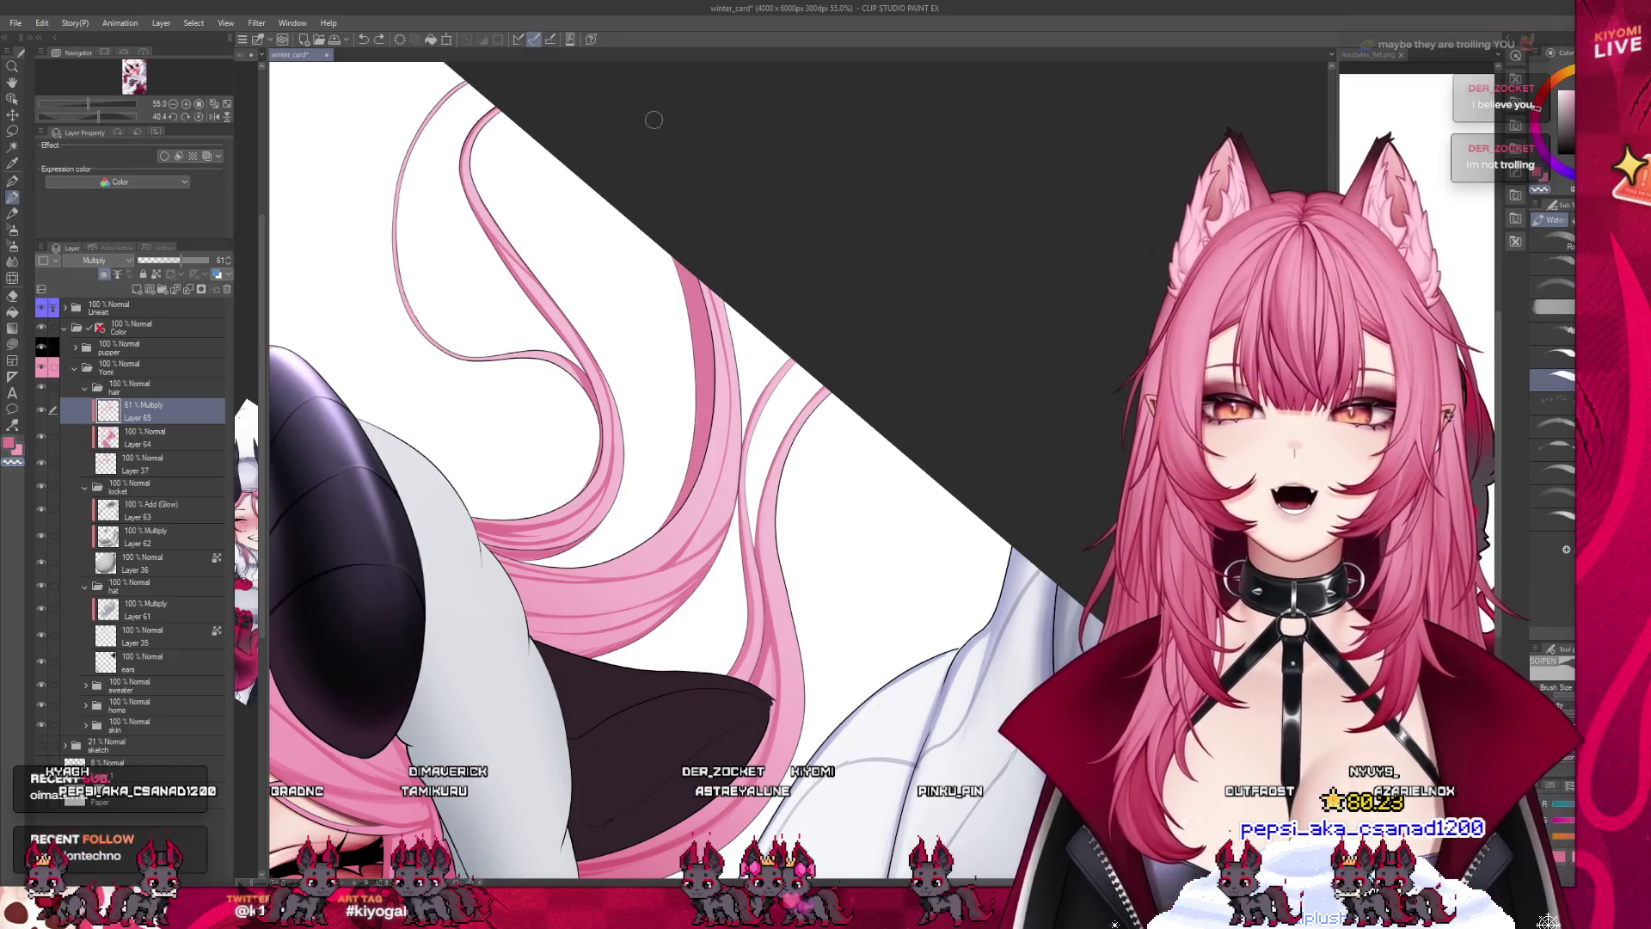
scroll(777, 319, "down", 2)
scroll(776, 319, "down", 3)
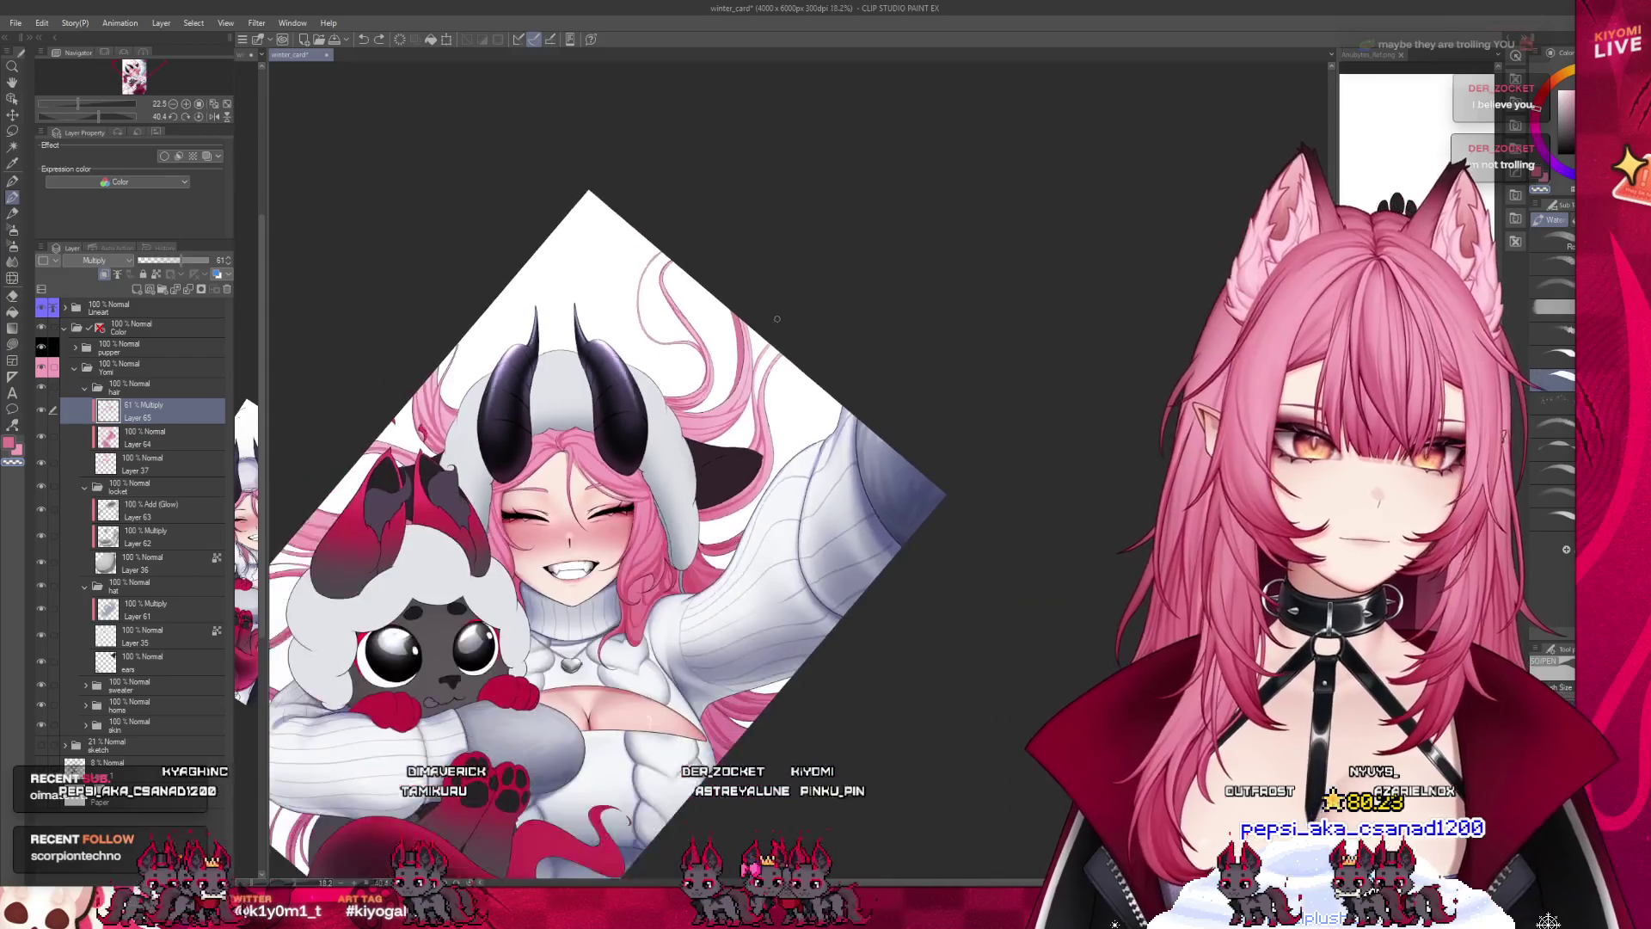
scroll(776, 319, "up", 1)
scroll(635, 526, "up", 1)
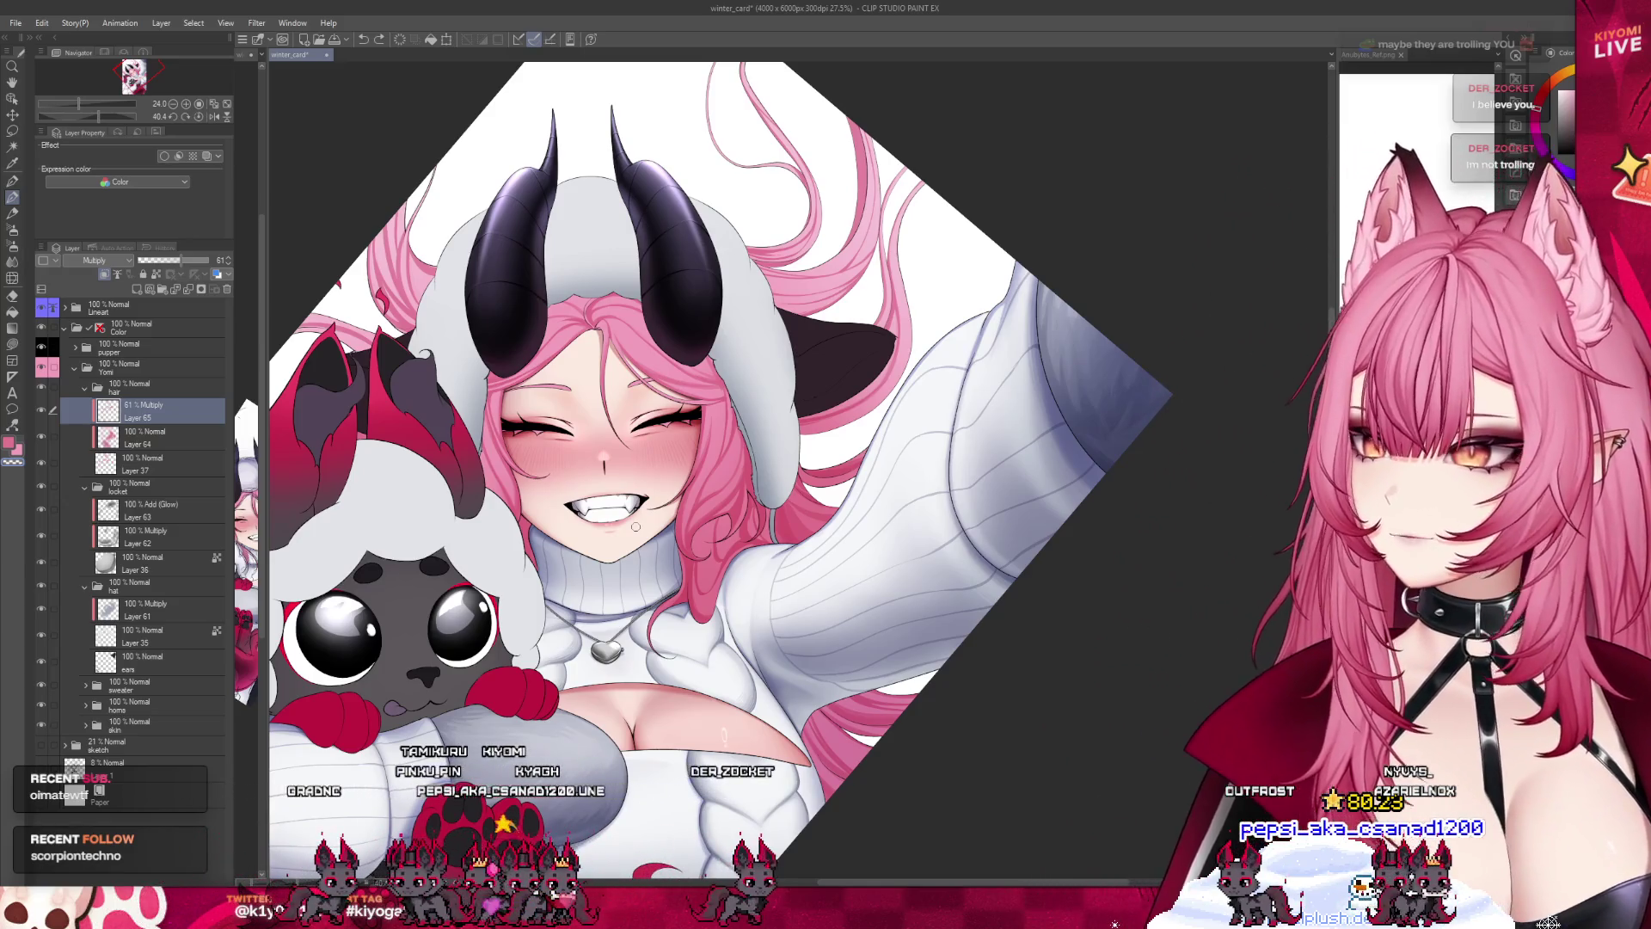
scroll(636, 526, "up", 1)
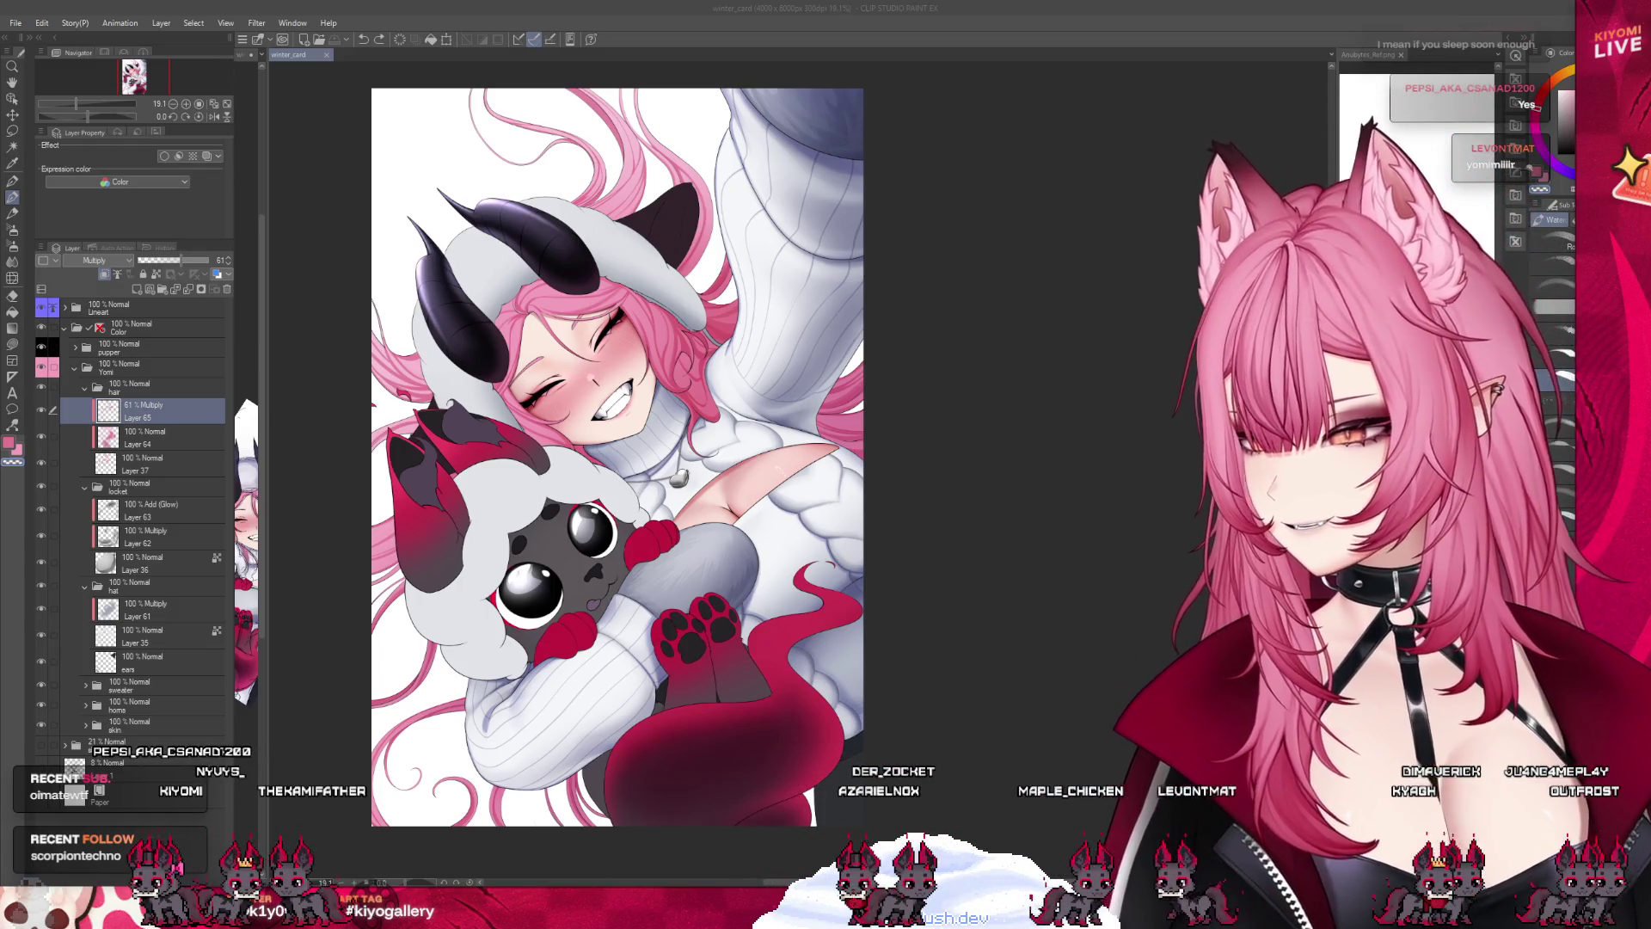
Create a new document from the copied direct-message screenshot and zoom to read it.
key("ctrl+alt+shift+n")
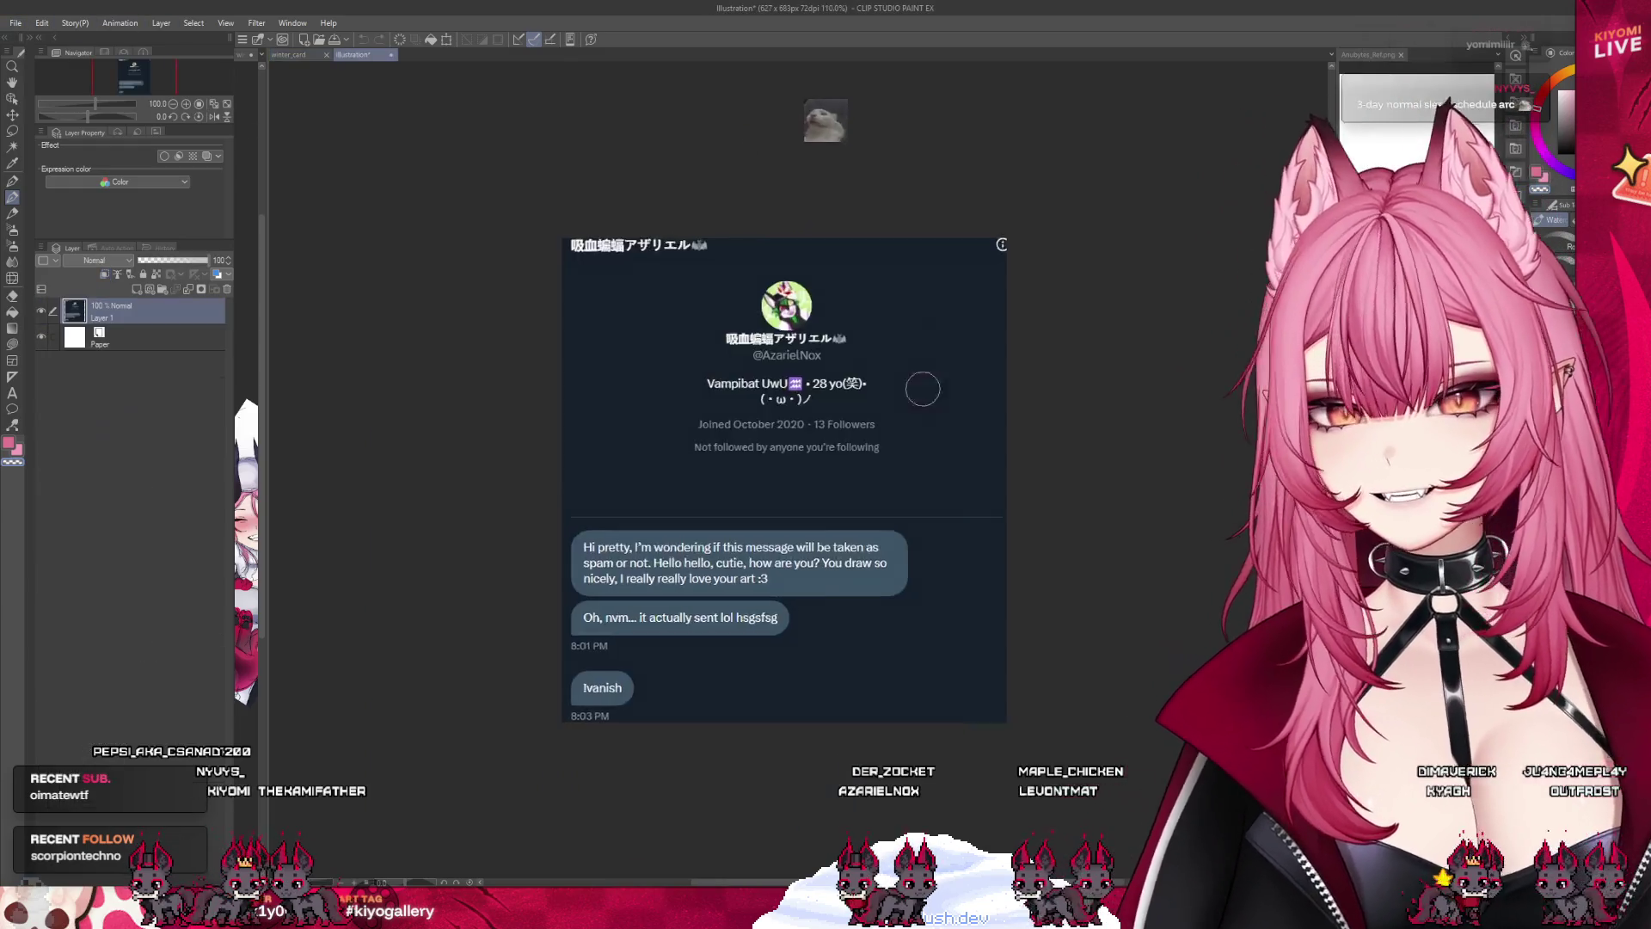
scroll(743, 455, "down", 1)
scroll(743, 455, "up", 2)
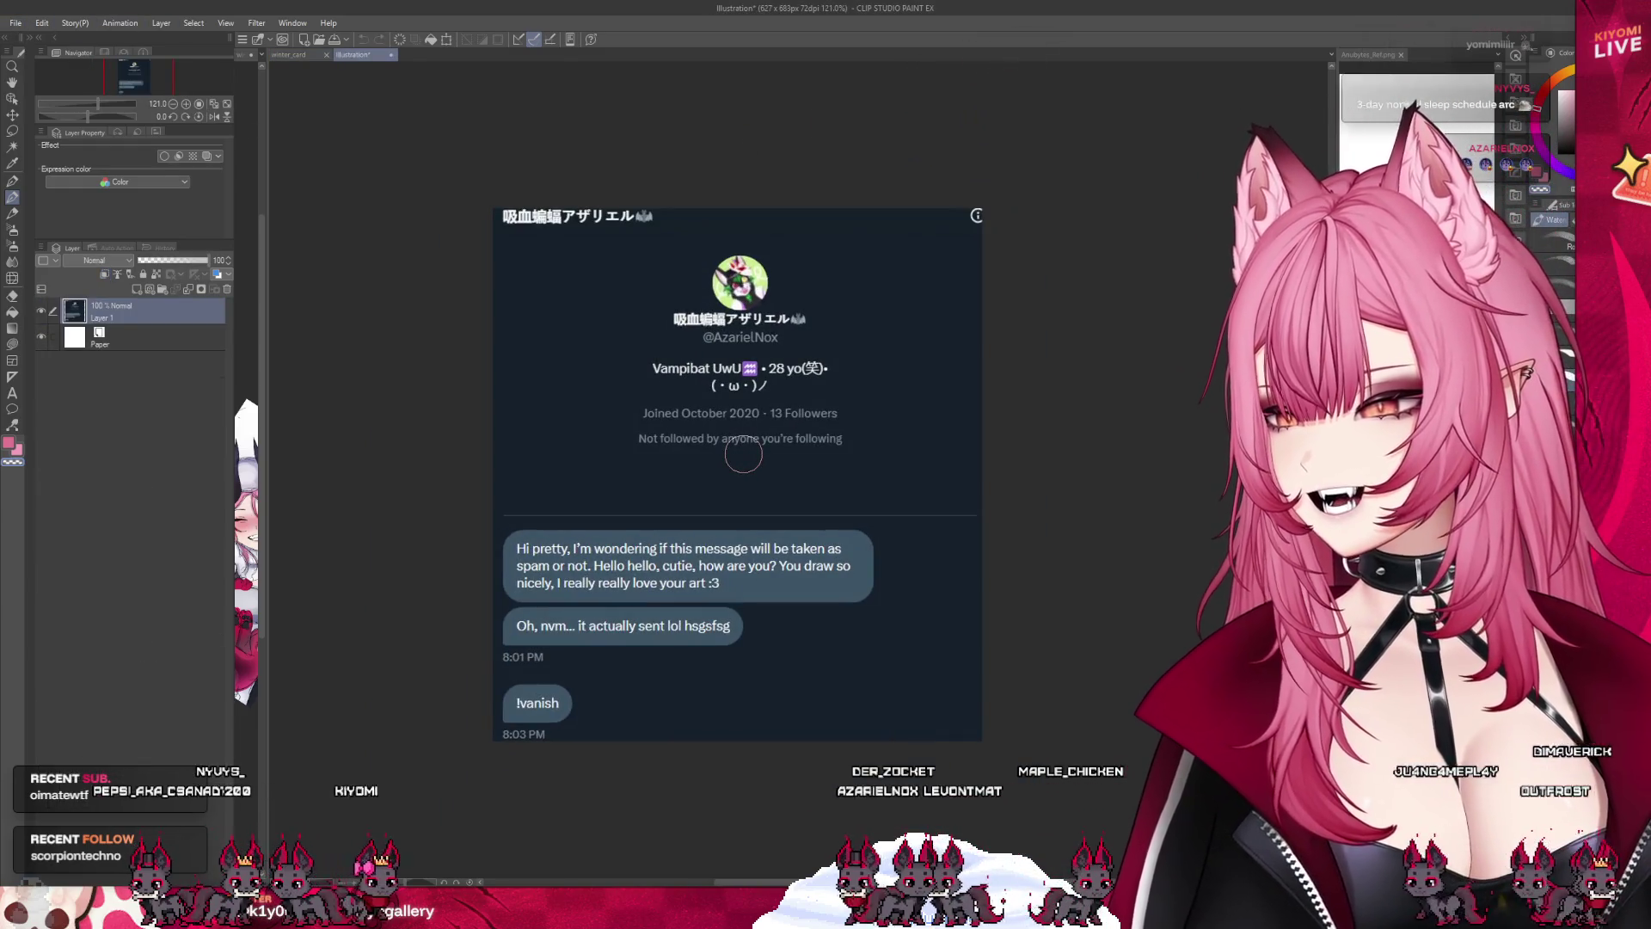
scroll(707, 615, "up", 1)
scroll(708, 615, "up", 1)
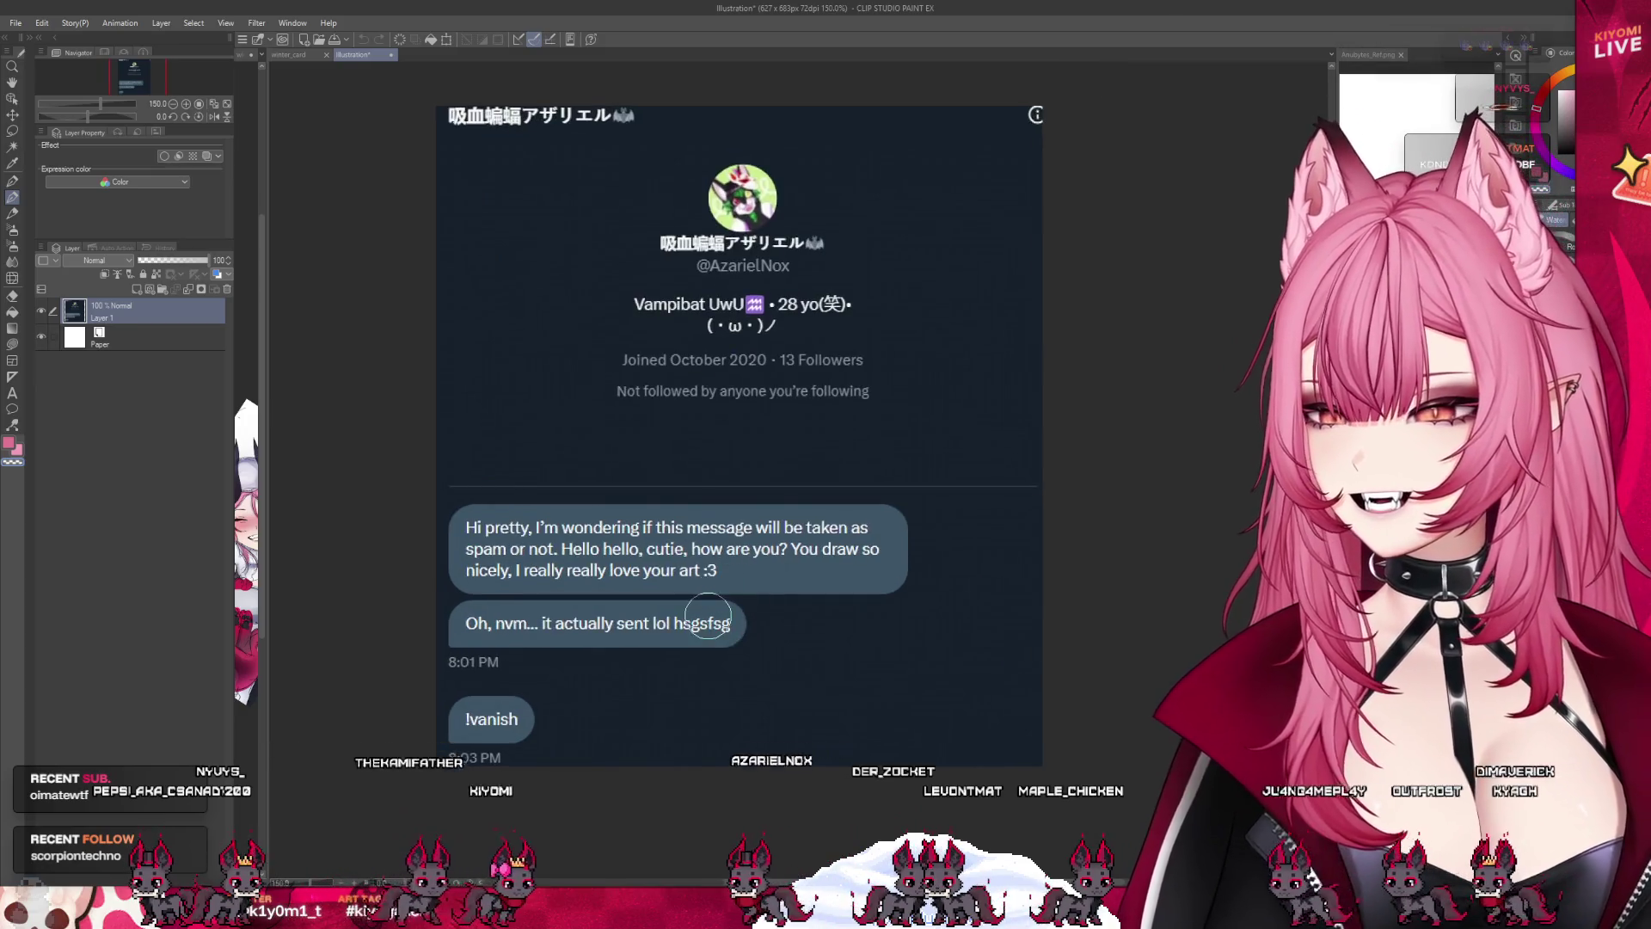
scroll(708, 616, "up", 1)
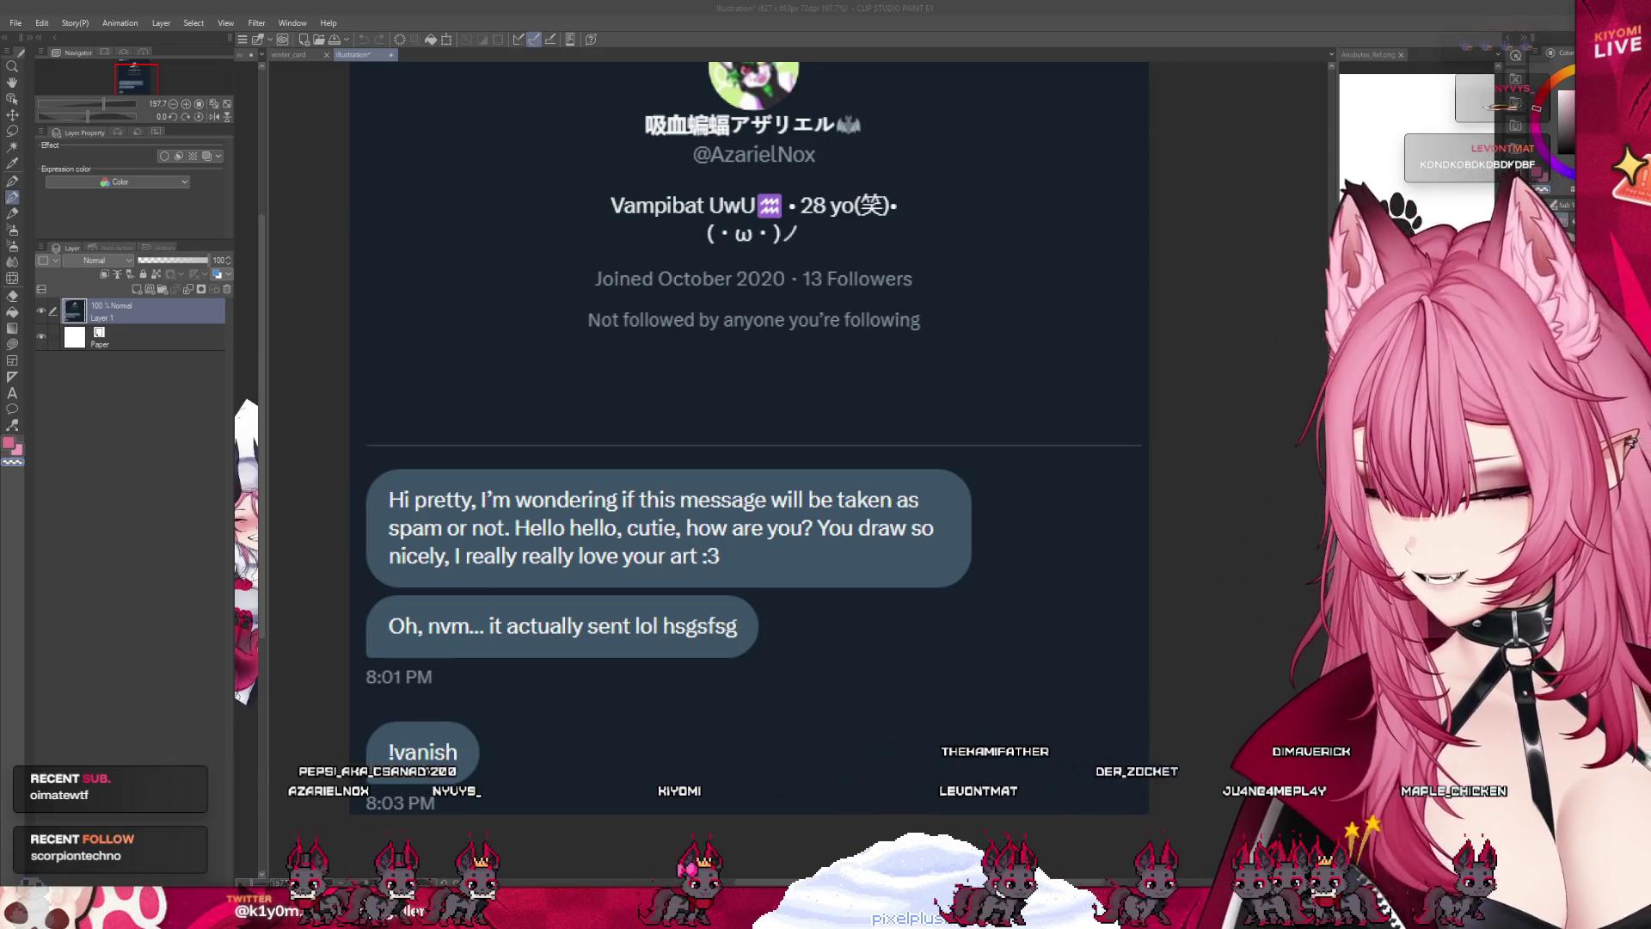
key("ctrl+minus")
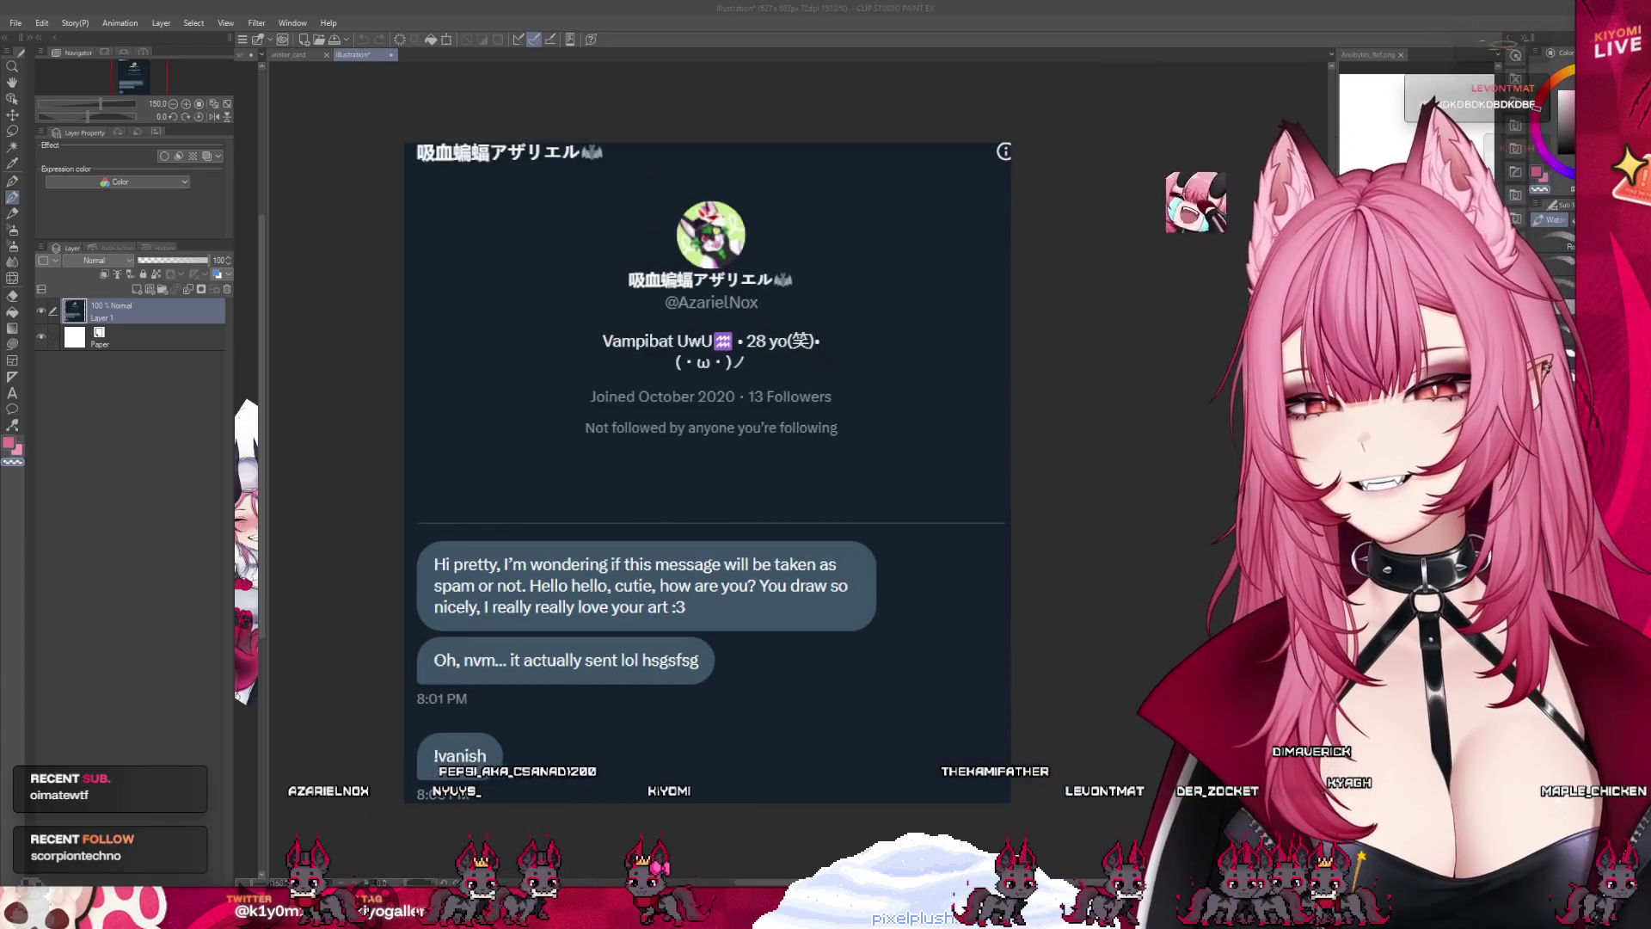
key("ctrl+plus")
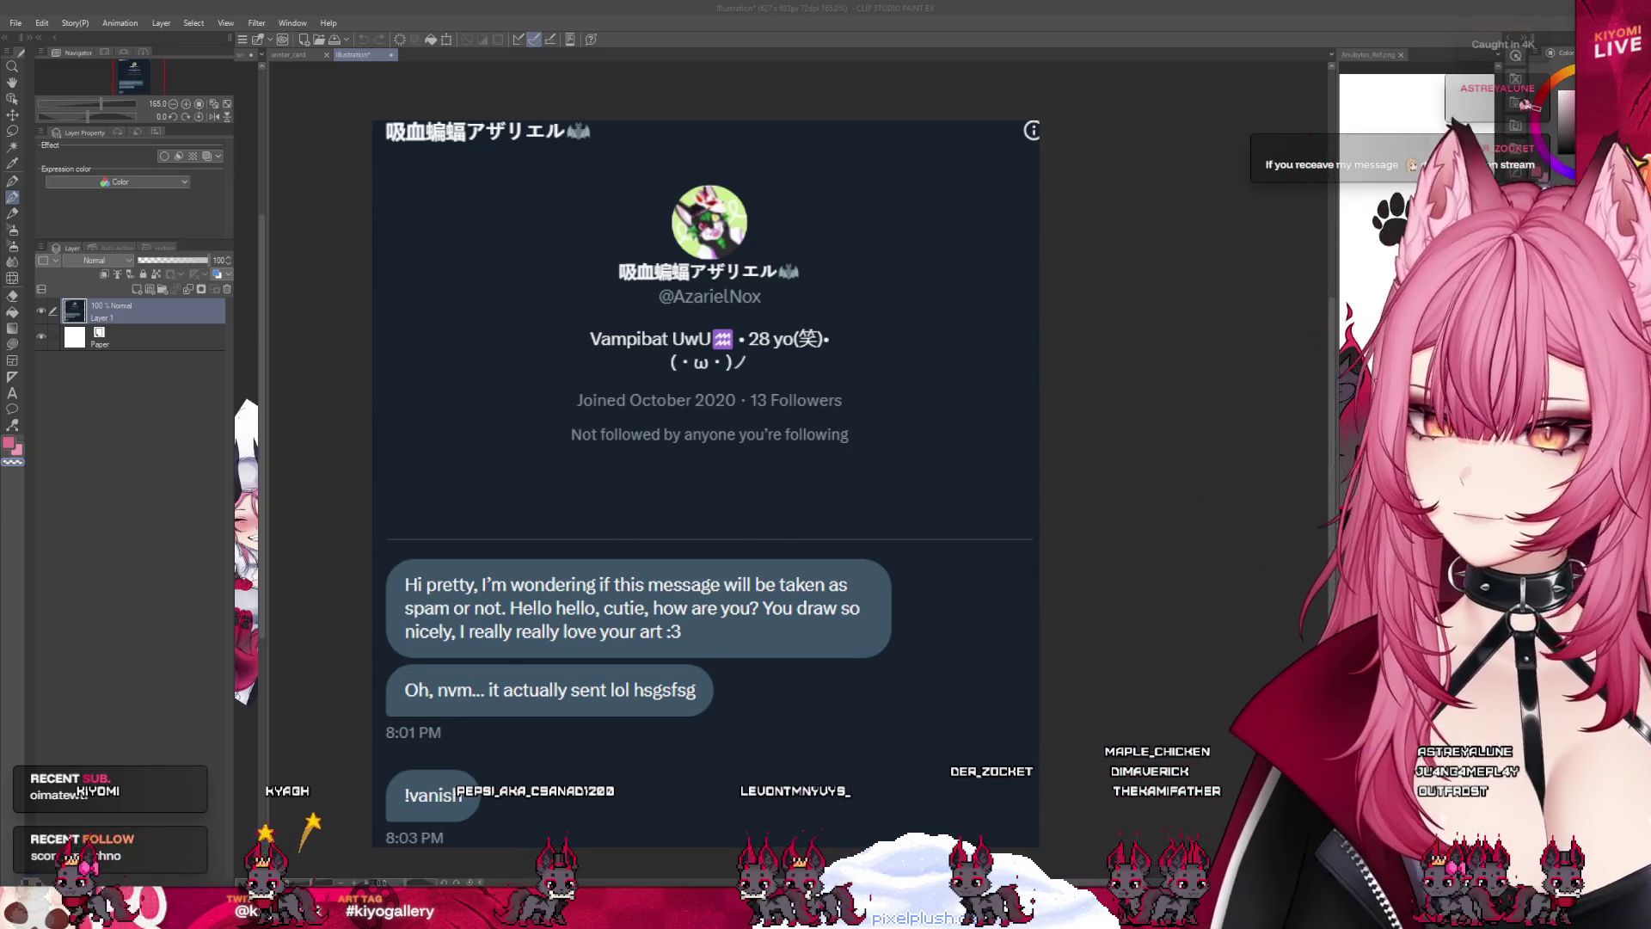
Undo a stray white stroke across the second message, then close the screenshot document.
scroll(935, 495, "down", 3)
scroll(935, 495, "up", 1)
left_click_drag(816, 653, 374, 663)
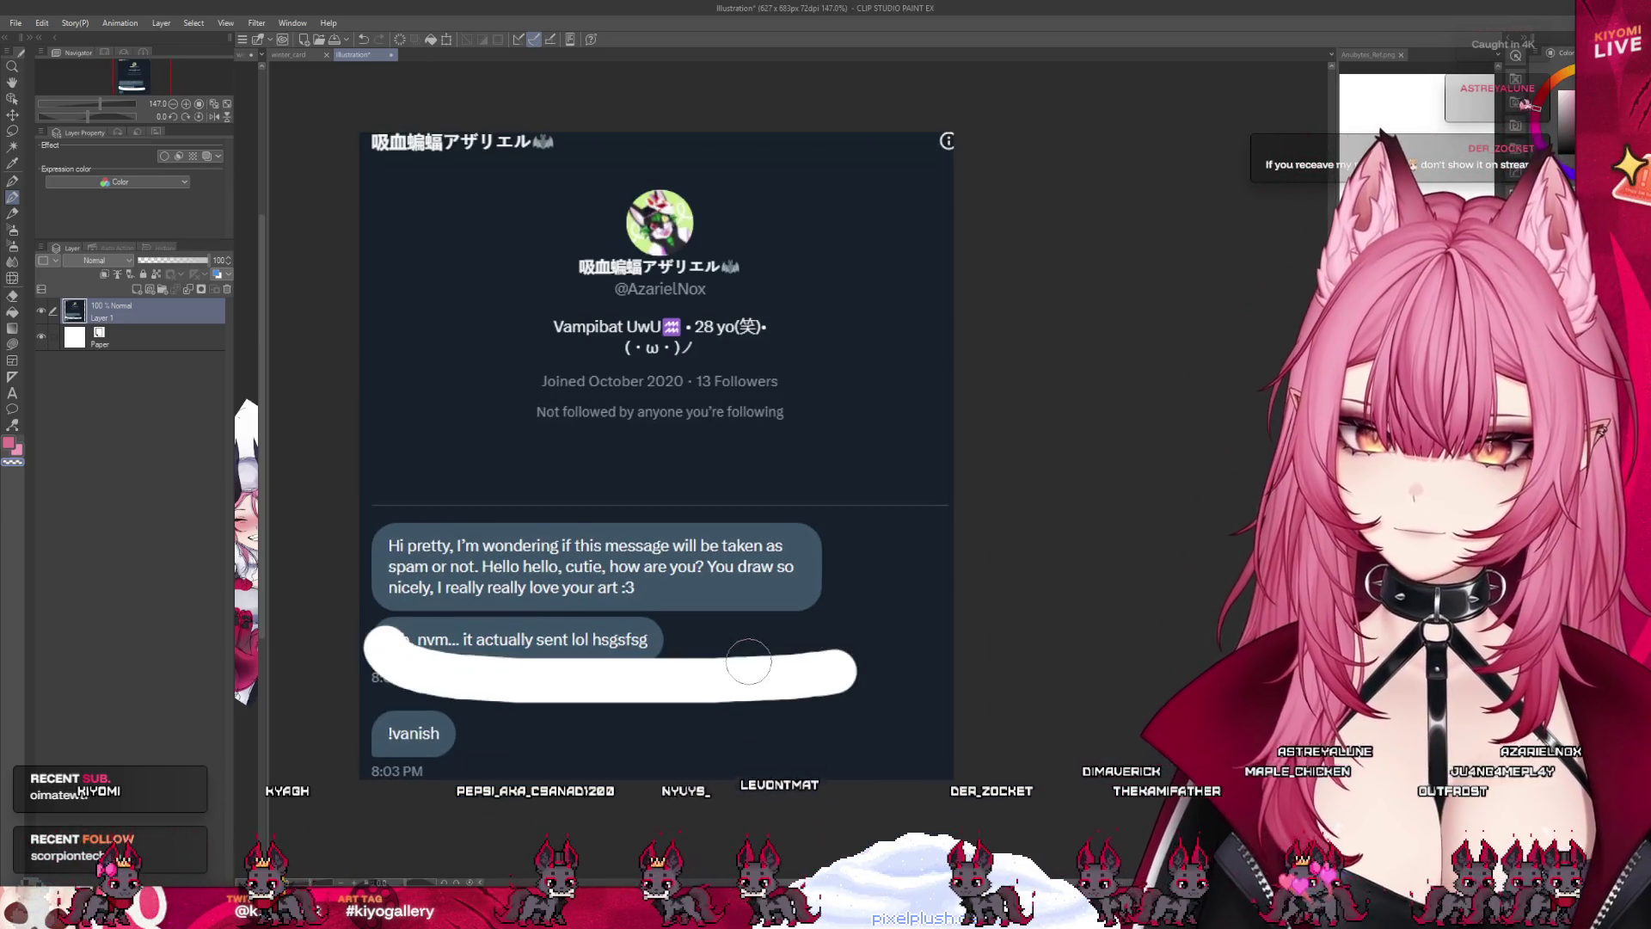
key("ctrl+z")
scroll(701, 679, "down", 2)
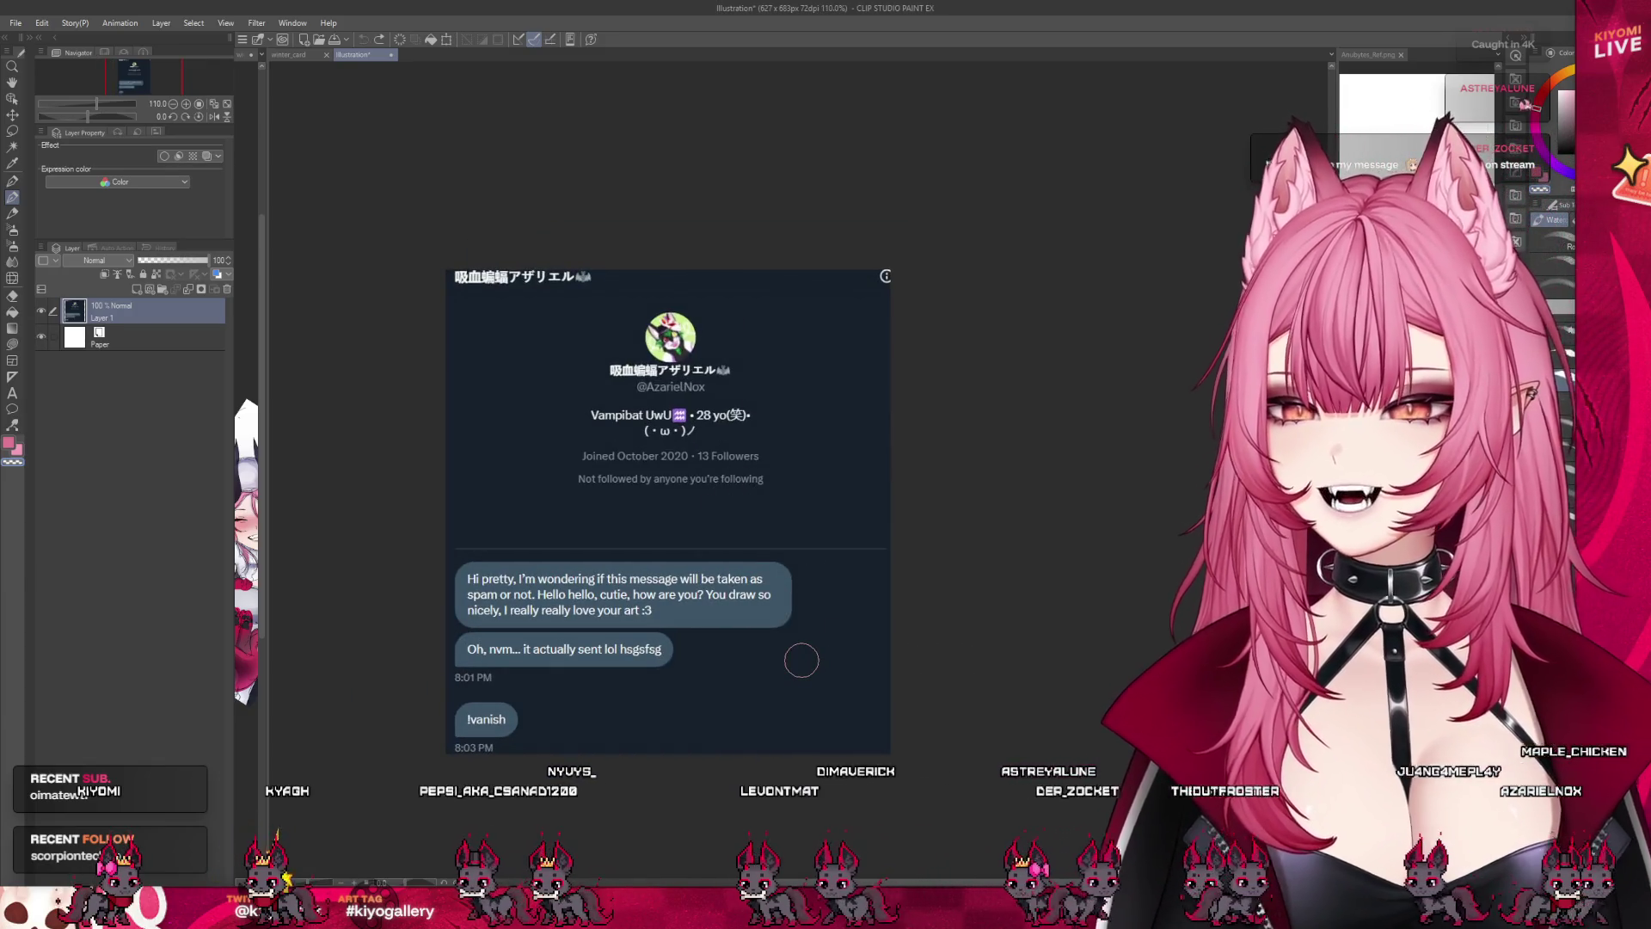
scroll(685, 570, "up", 1)
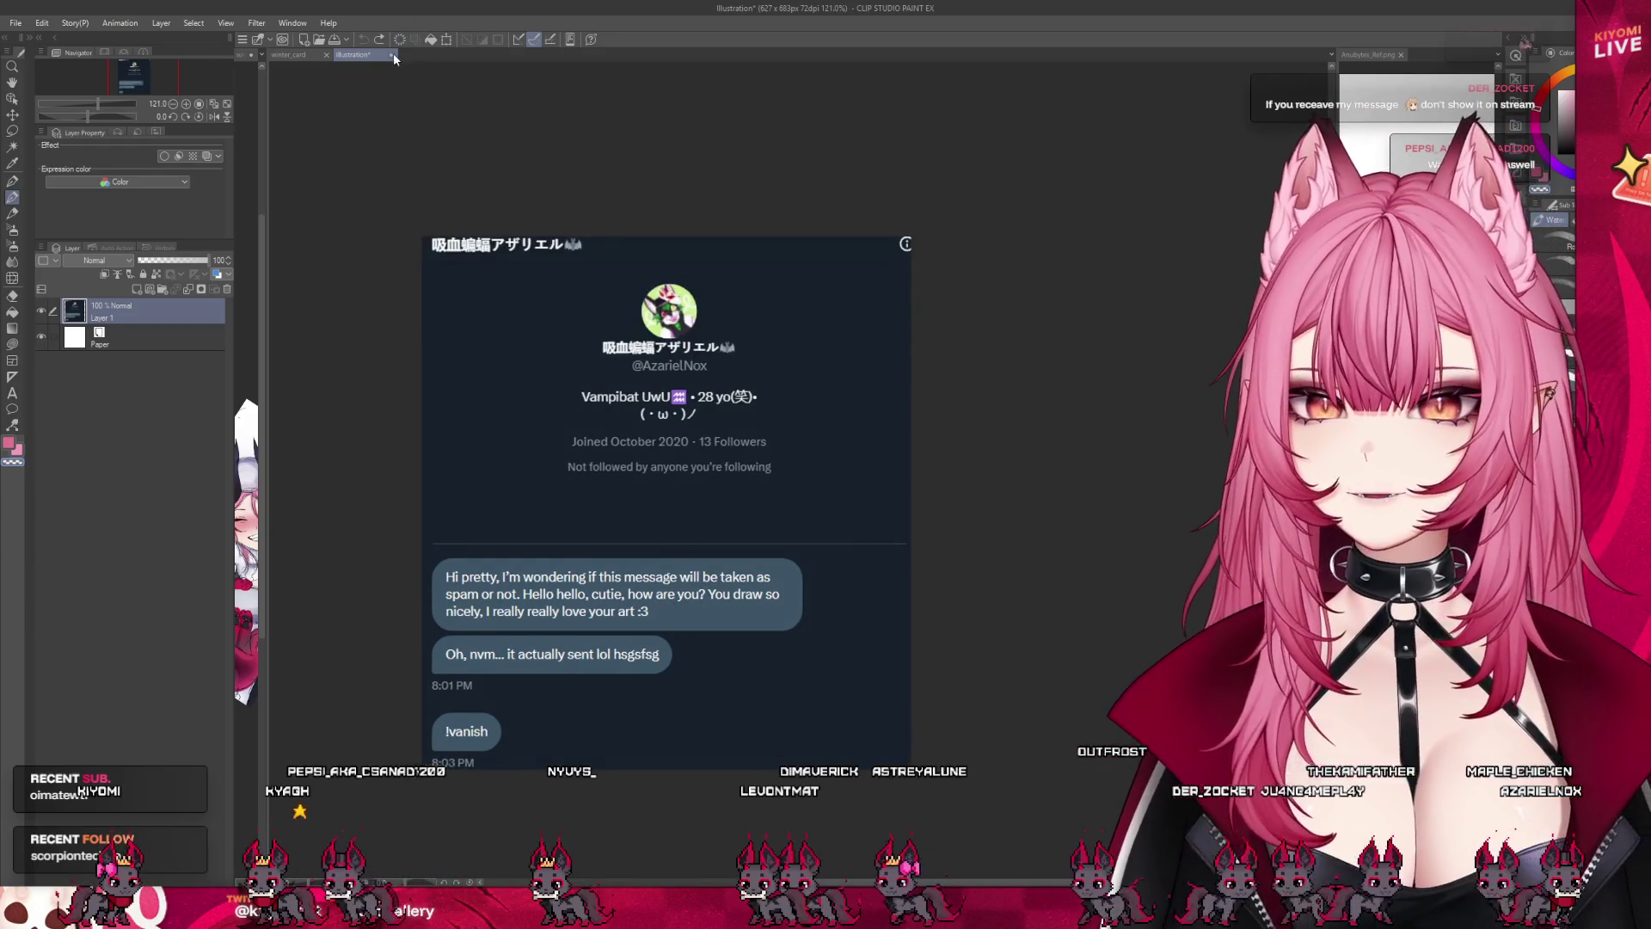
key("ctrl+w")
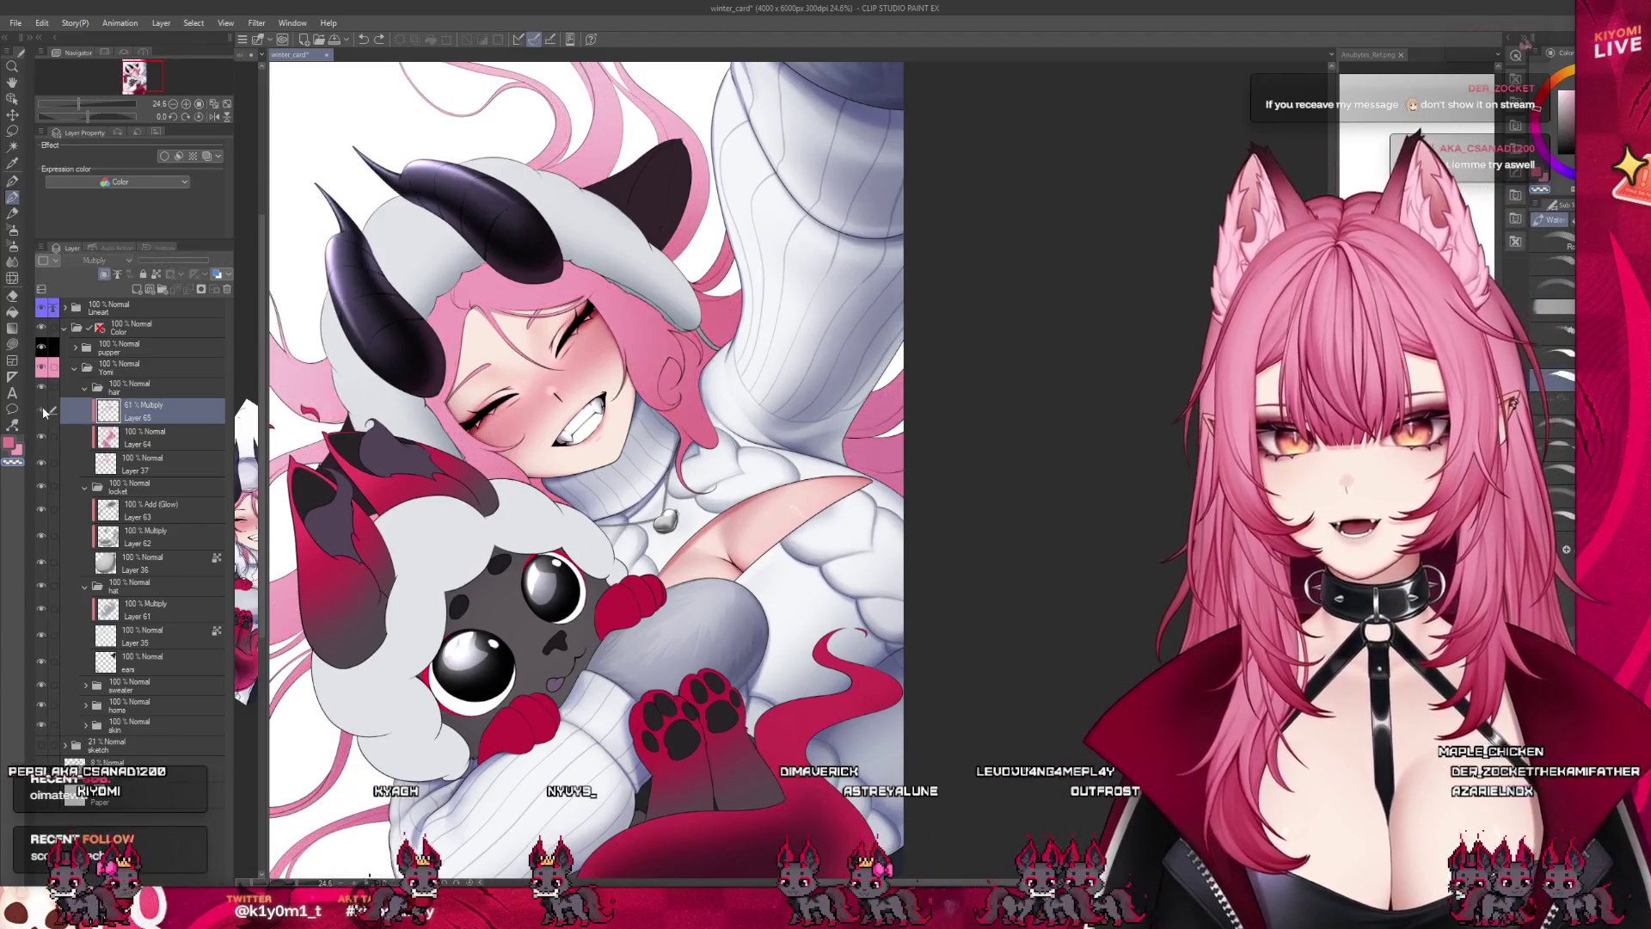
Rotate the winter_card canvas view by about 48°.
scroll(602, 176, "up", 2)
mouse_move(603, 176)
left_mouse_down()
mouse_move(750, 269)
mouse_move(734, 313)
left_mouse_up()
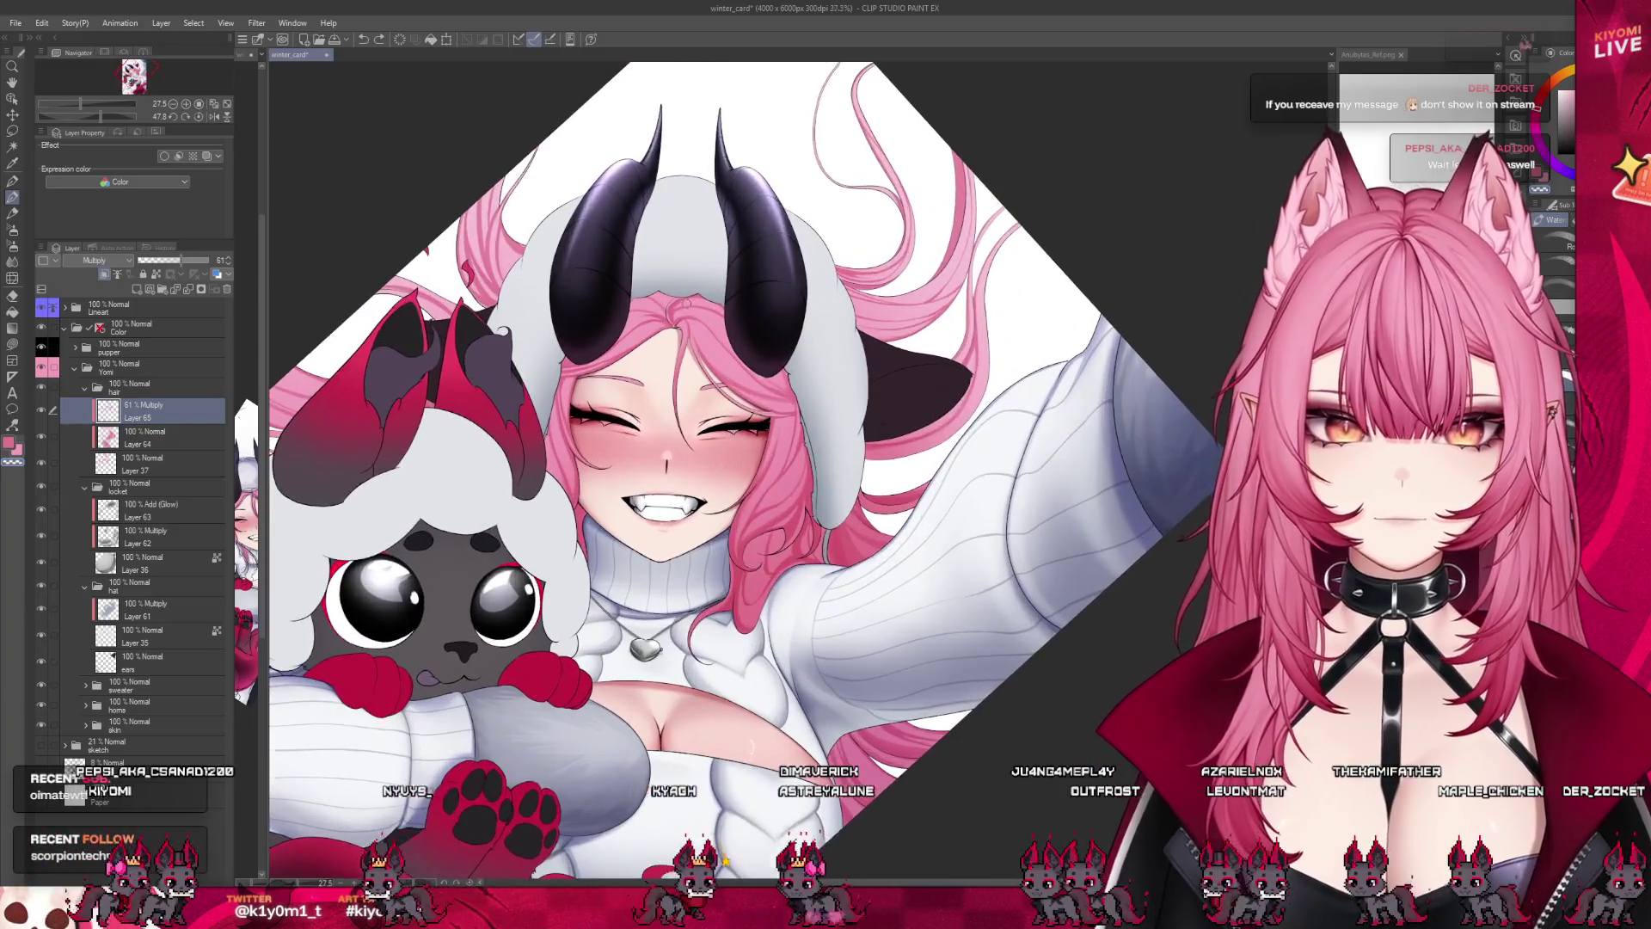